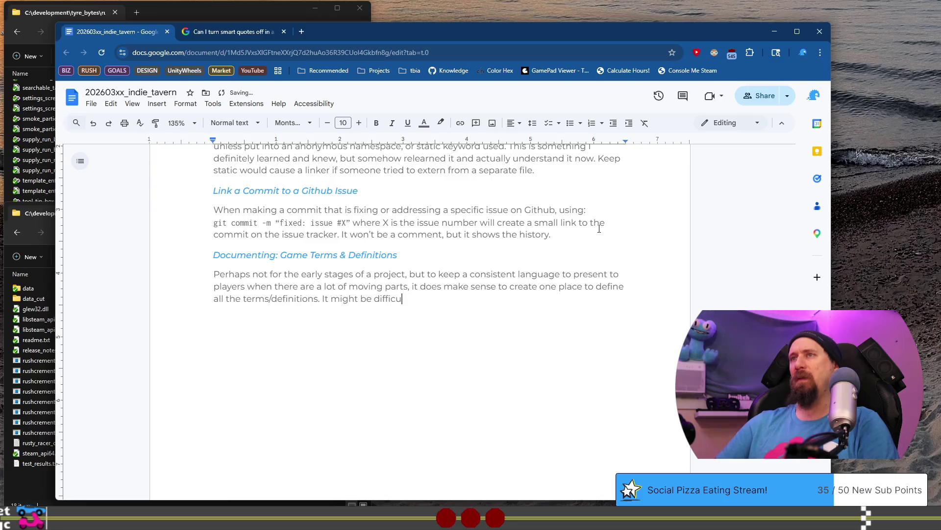
Finish the sentence as '…iterating quickly on a prototype, but late game with fewer changes'.
type("perform when")
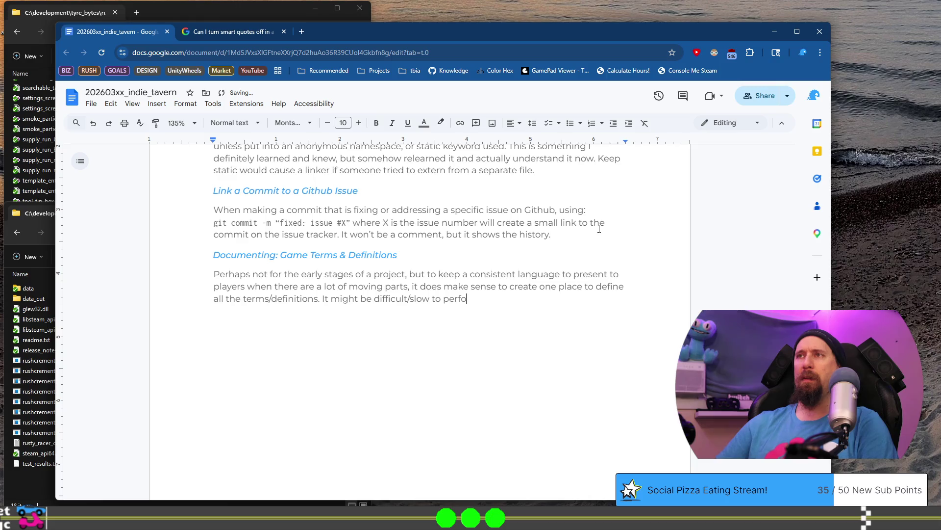
type(" iter")
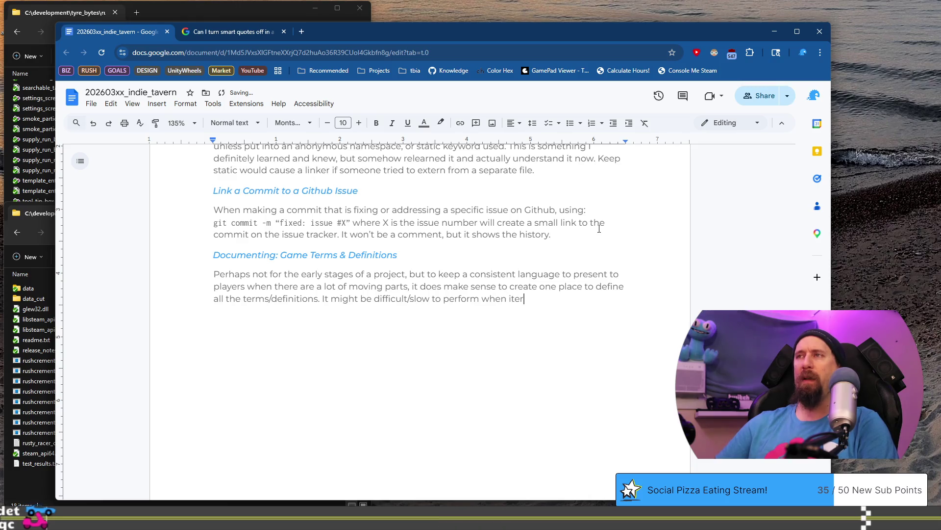
type("ating ")
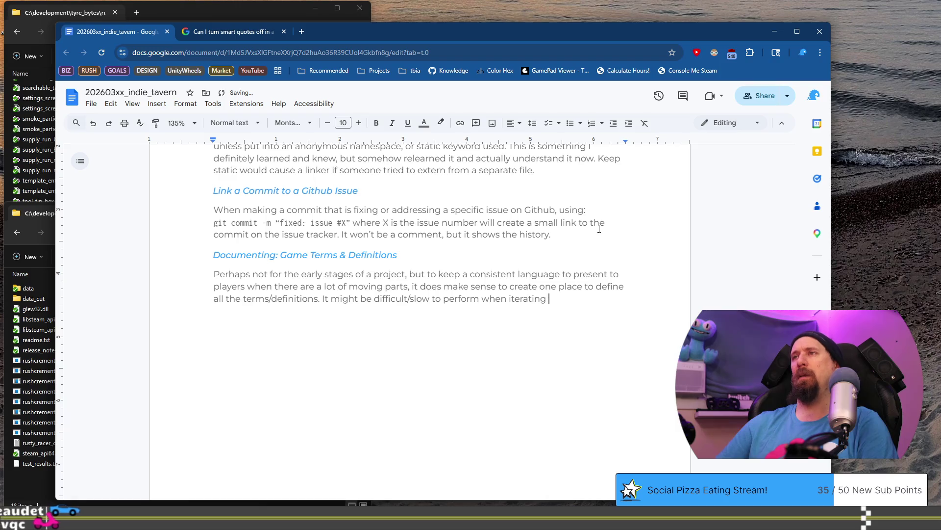
type("quickly ")
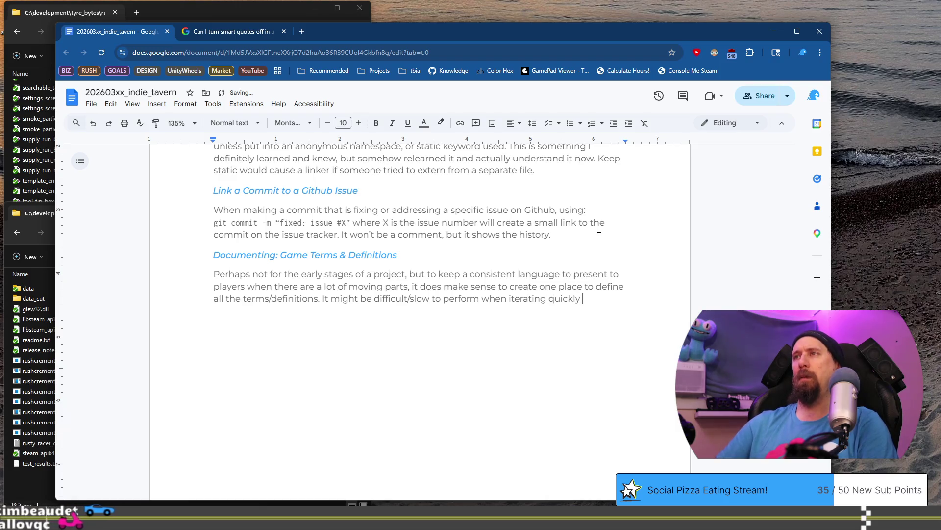
type("on a prototyp")
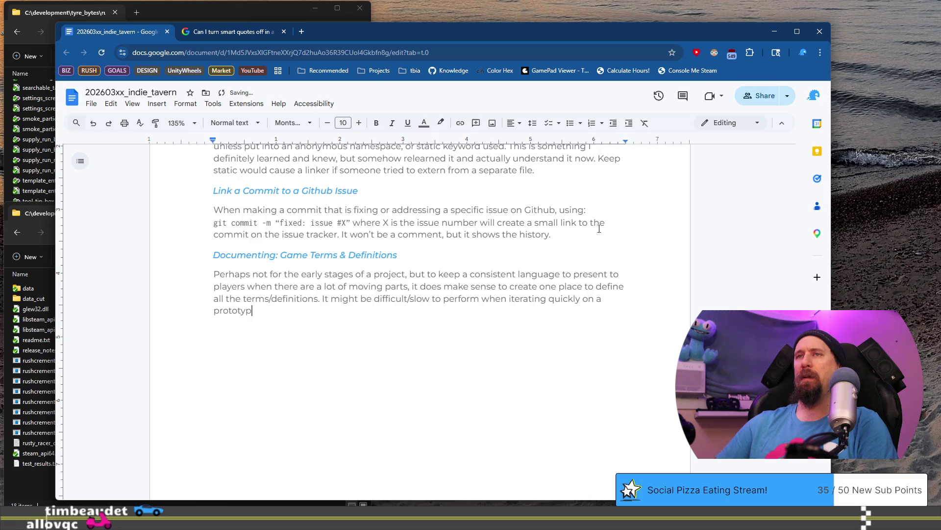
type("e, so maybe this")
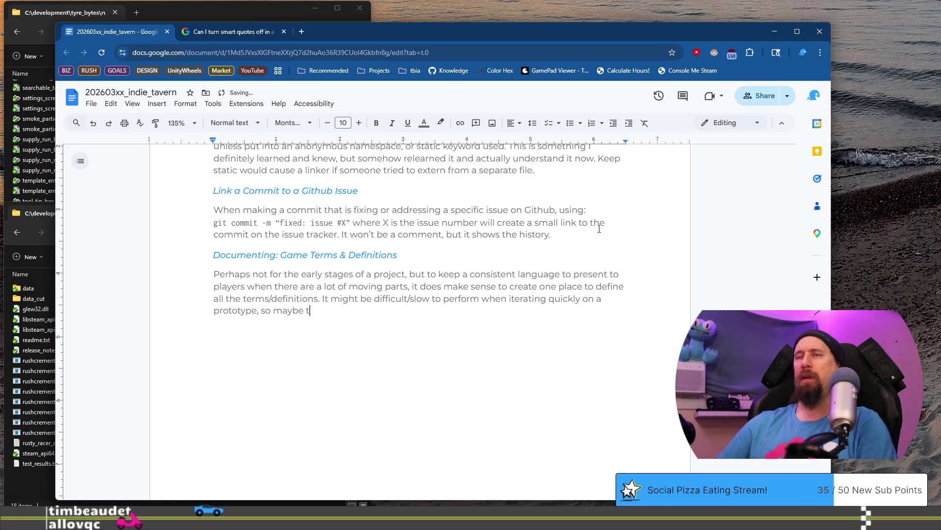
key("BackSpace")
key("BackSpace")
key("BackSpace")
type("but late game ")
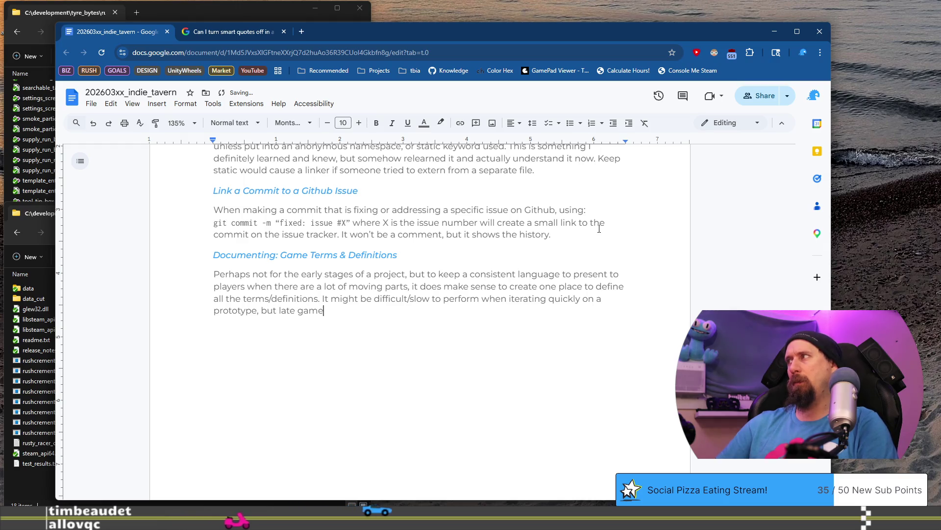
type("with ")
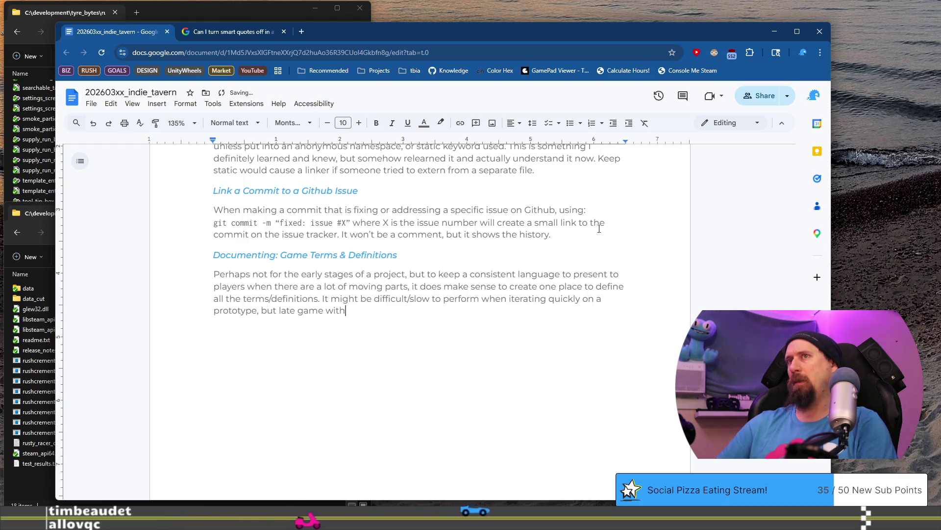
type("few")
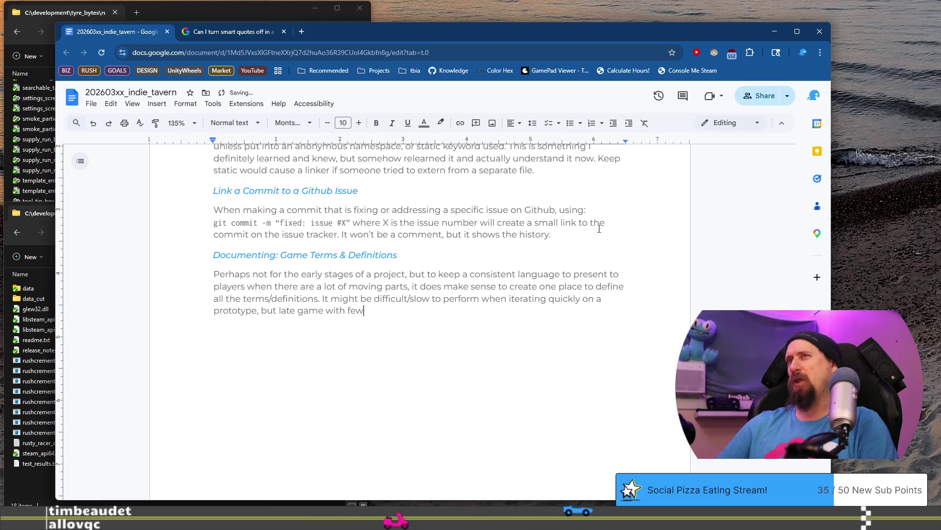
type("er changes")
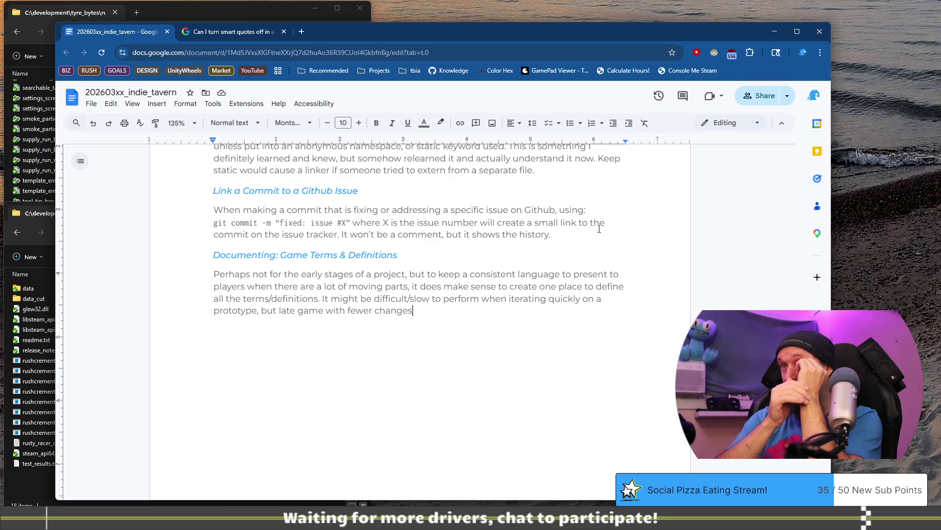
After 'project,' insert 'or prototypes/quickly iterating' followed by 'the game solidifies'.
key("Up")
key("Up")
key("Up")
type("or when")
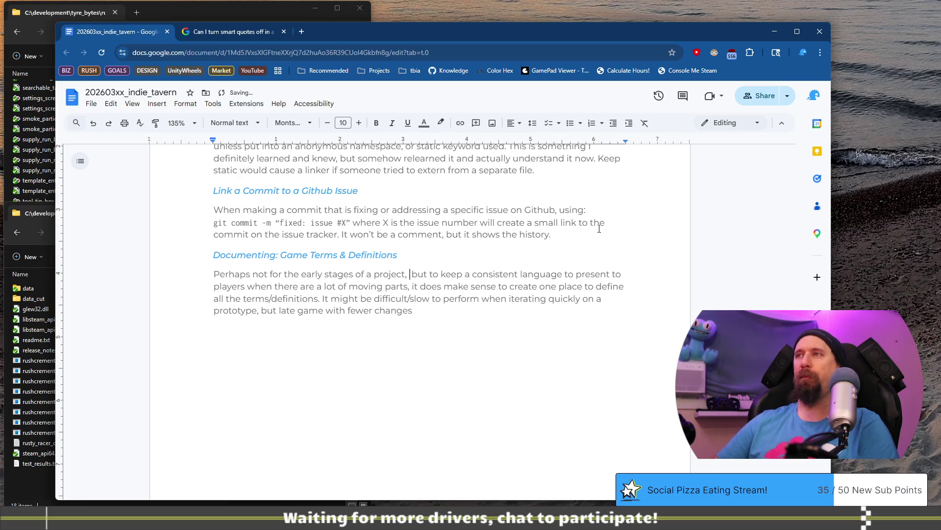
key("BackSpace")
key("BackSpace")
key("BackSpace")
type("proto")
type("types")
type("/quickl")
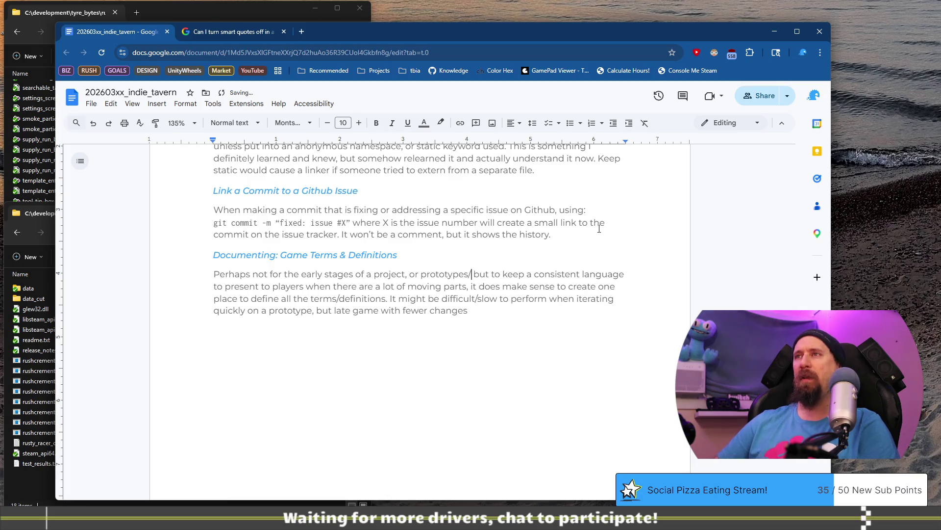
type("y iterating")
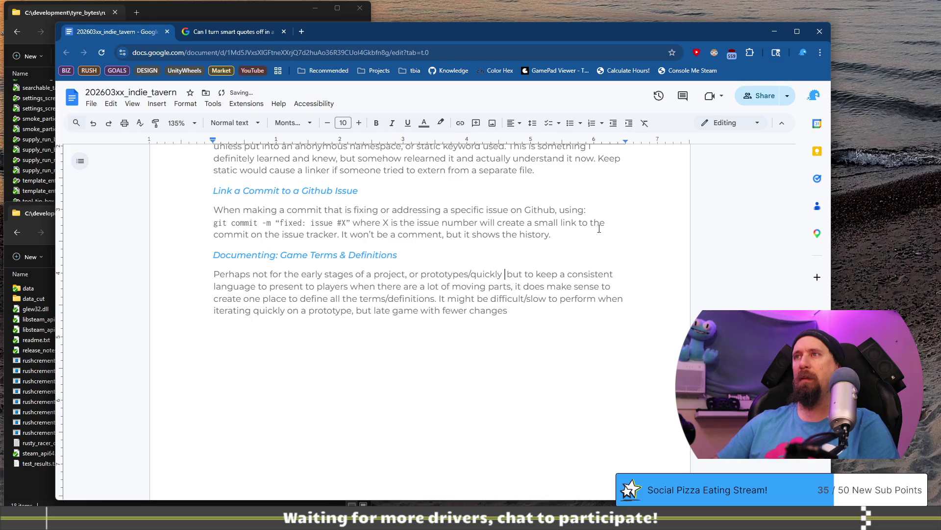
type(",")
key("BackSpace")
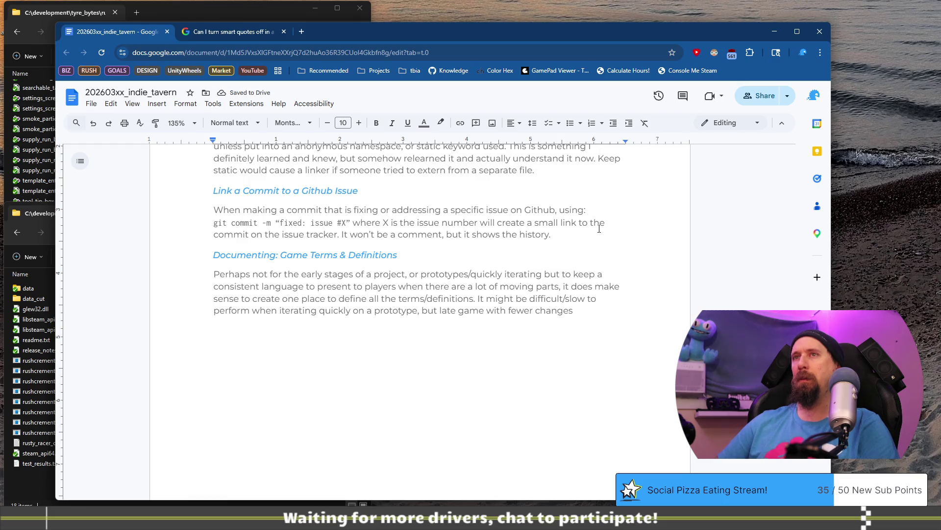
type(", but as a")
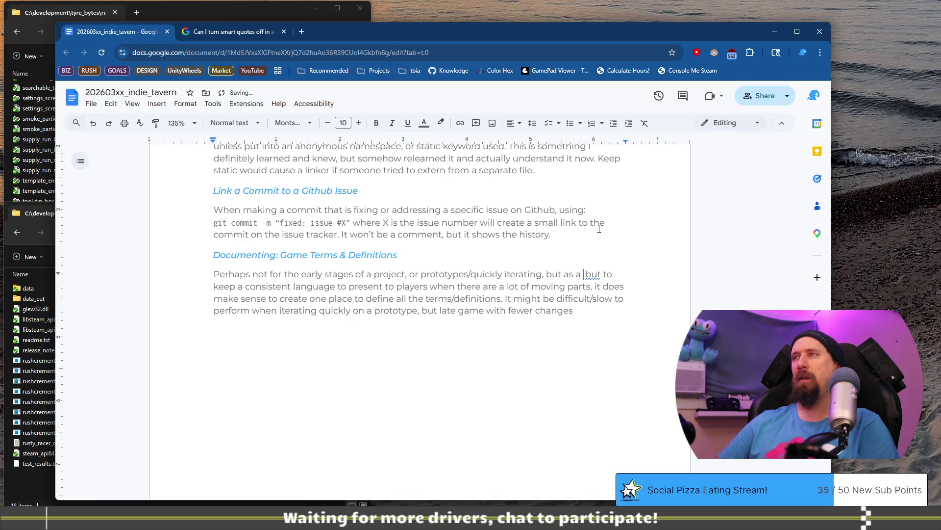
key("BackSpace")
key("BackSpace")
type("the game solid")
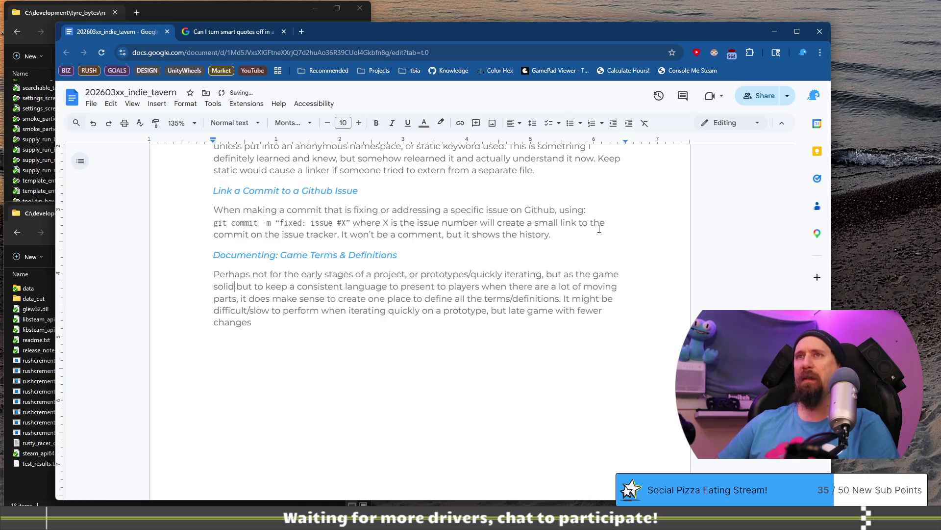
type("ifies")
Replace 'but to keep' with 'keeping' and start a new sentence 'As the game solidifies'.
key("ctrl+shift+Right")
key("ctrl+shift+Right")
key("ctrl+shift+Right")
type("keeping")
key("Delete")
key("Delete")
key("Delete")
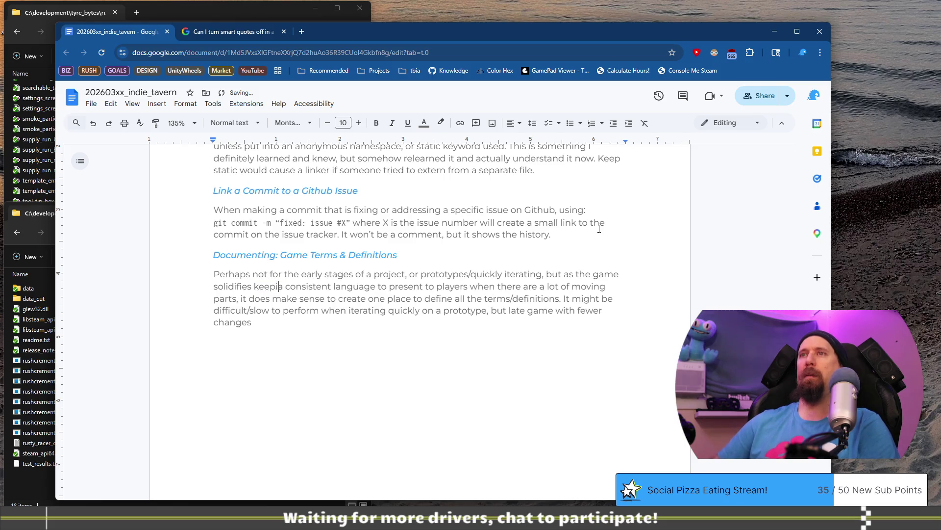
key("ctrl+Right")
key("ctrl+Right")
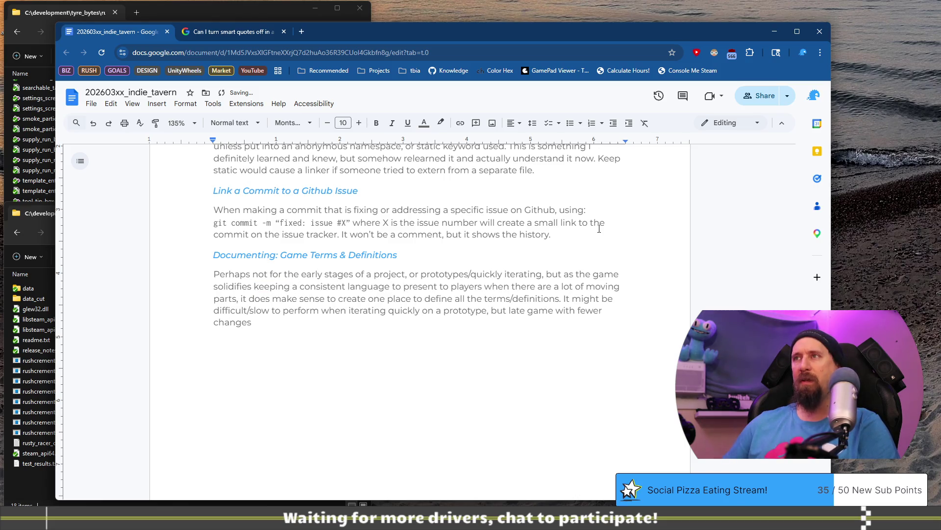
key("ctrl+Left")
key("ctrl+Left")
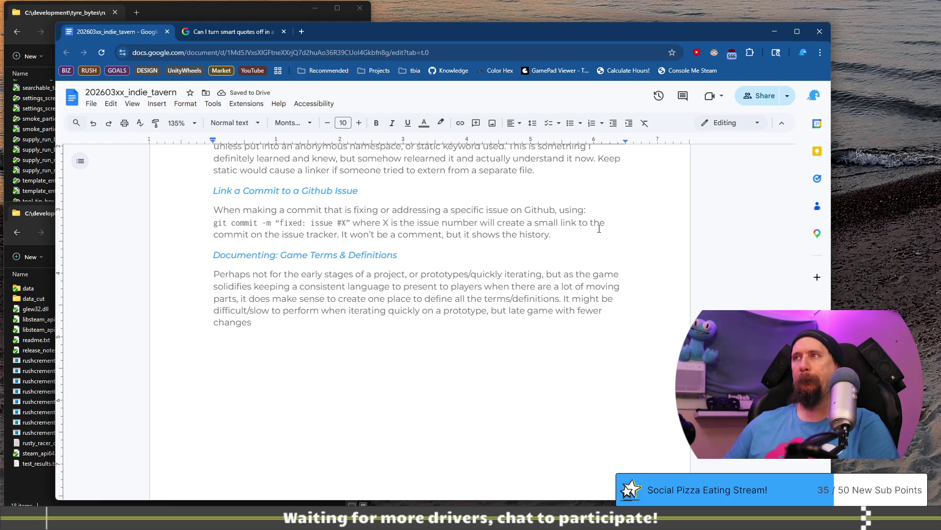
key("Down")
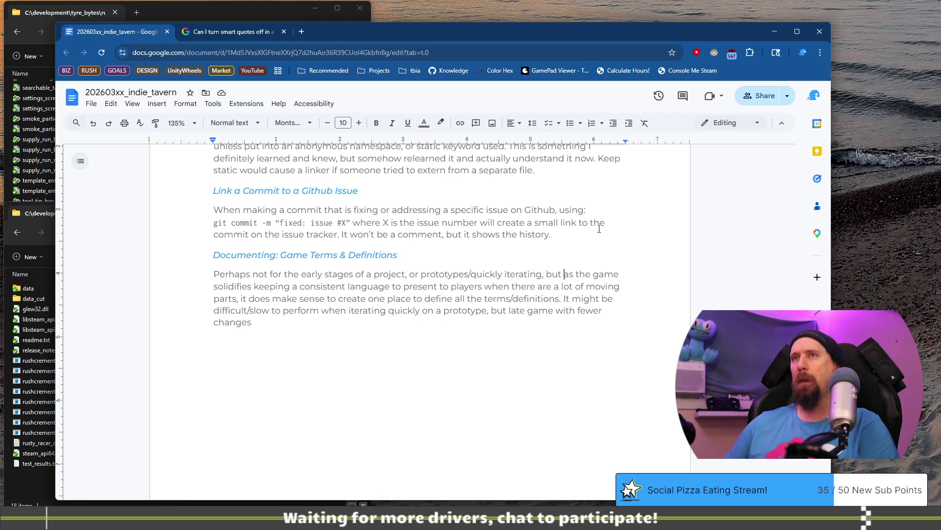
key("Left")
key("BackSpace")
type(".")
key("Right")
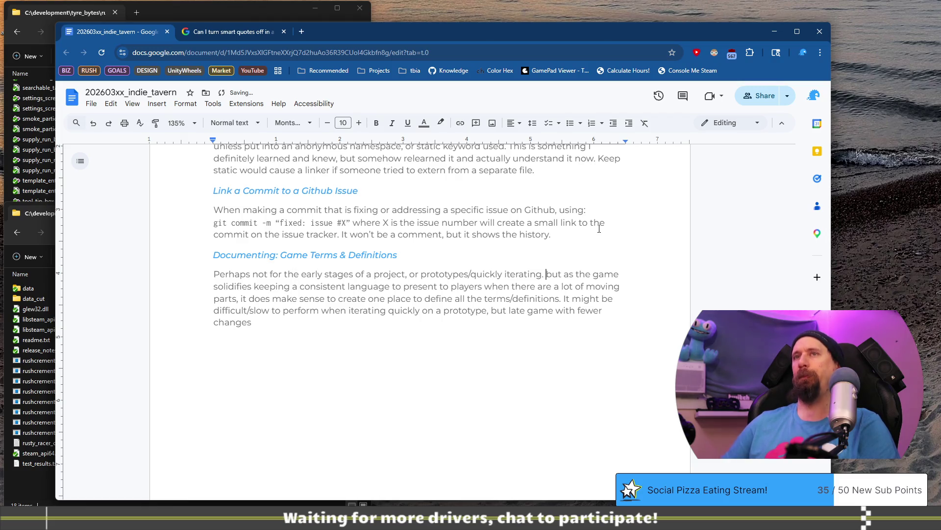
key("ctrl+shift+Right")
key("shift+Right")
type("A")
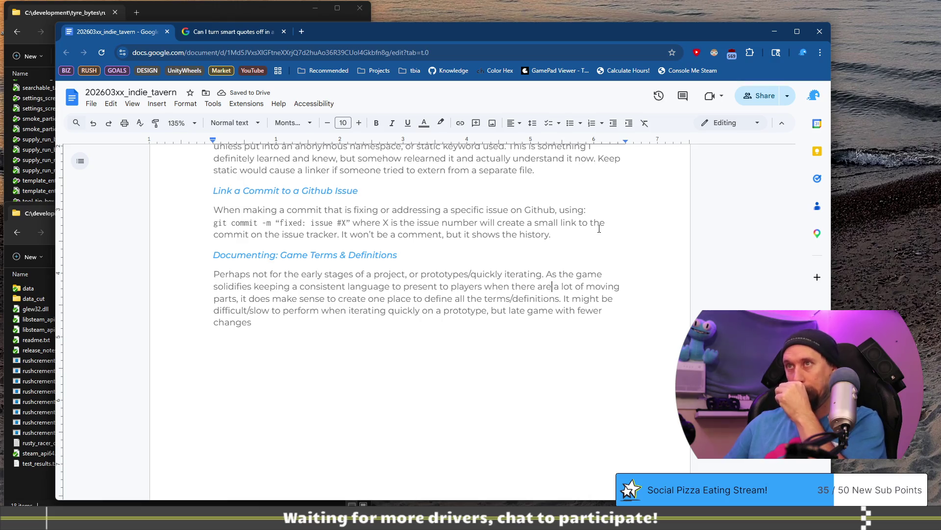
key("Down")
key("Down")
key("Down")
key("shift+Left")
key("shift+Left")
key("shift+Left")
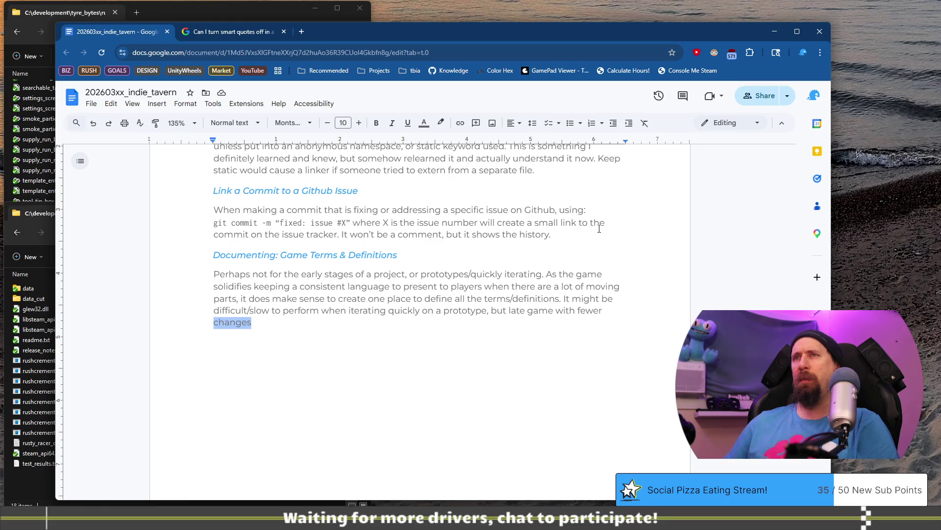
Delete the 'It might be…changes' sentence and end the paragraph with 'Design Doc.'.
key("shift+Up")
key("ctrl+shift+Left")
key("ctrl+shift+Left")
key("ctrl+shift+Left")
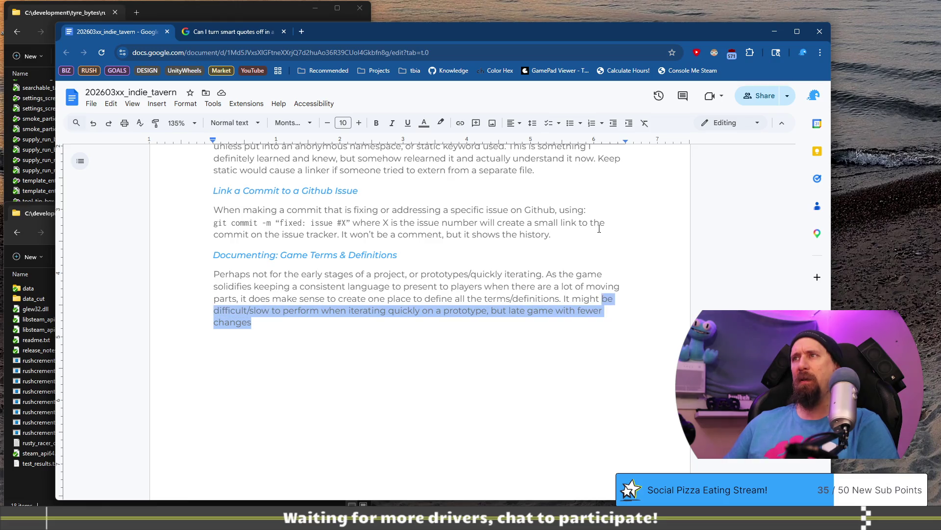
key("BackSpace")
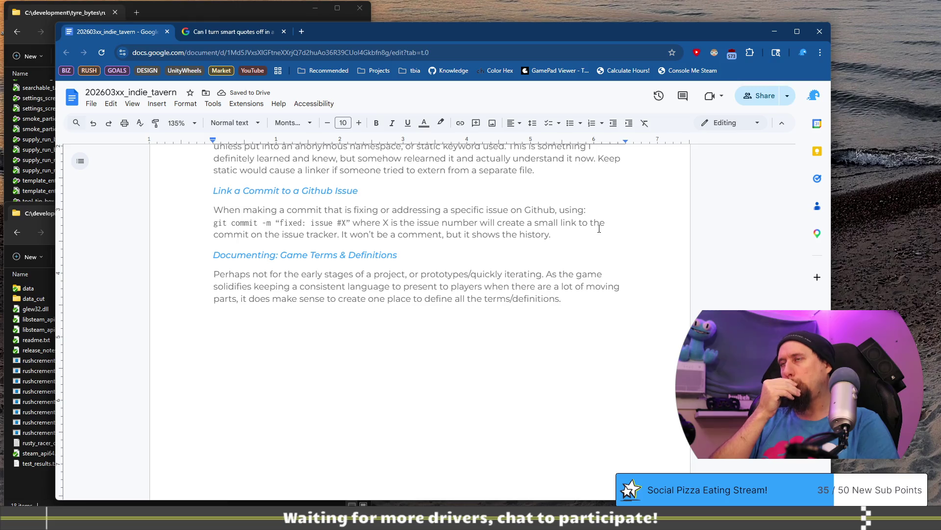
key("BackSpace")
type("in")
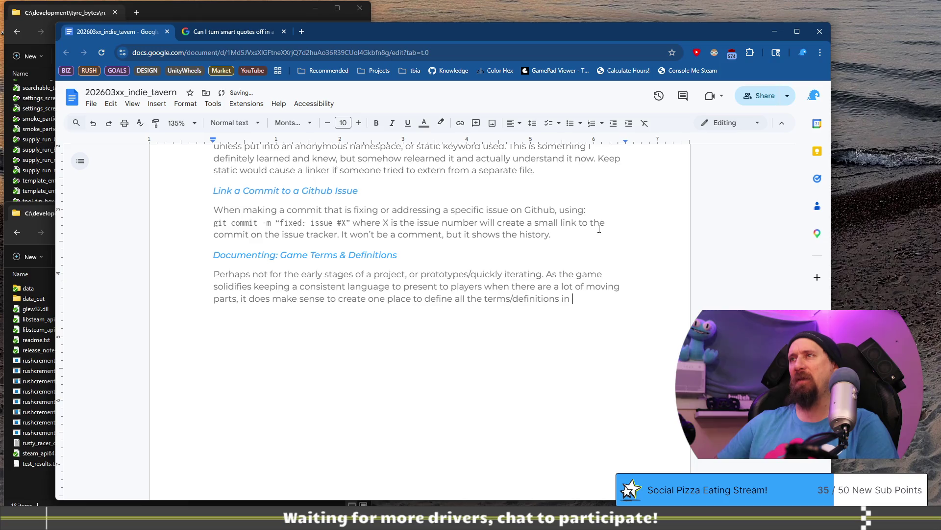
type("Design D")
type("oc.")
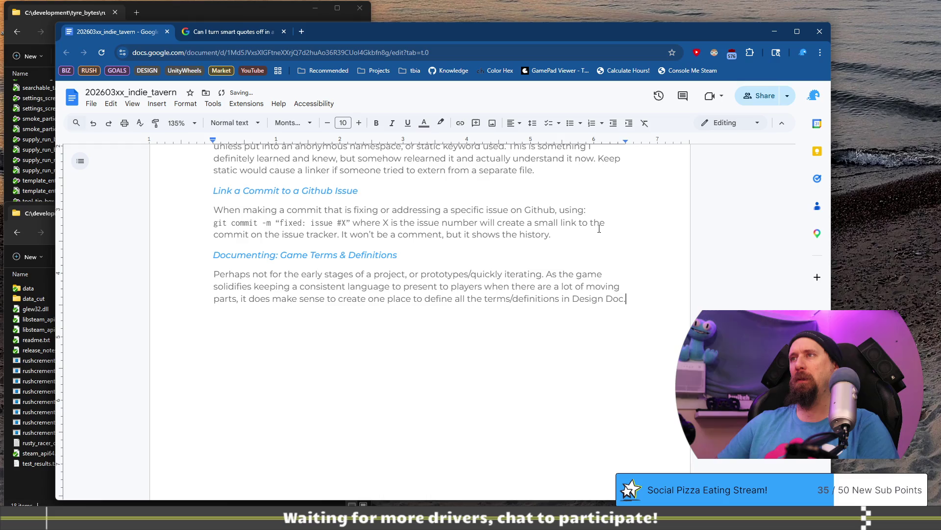
Insert 'a' before 'Design' so the paragraph ends 'in a Design Doc.'.
key("ctrl+Left")
key("ctrl+Left")
key("ctrl+Left")
type("th")
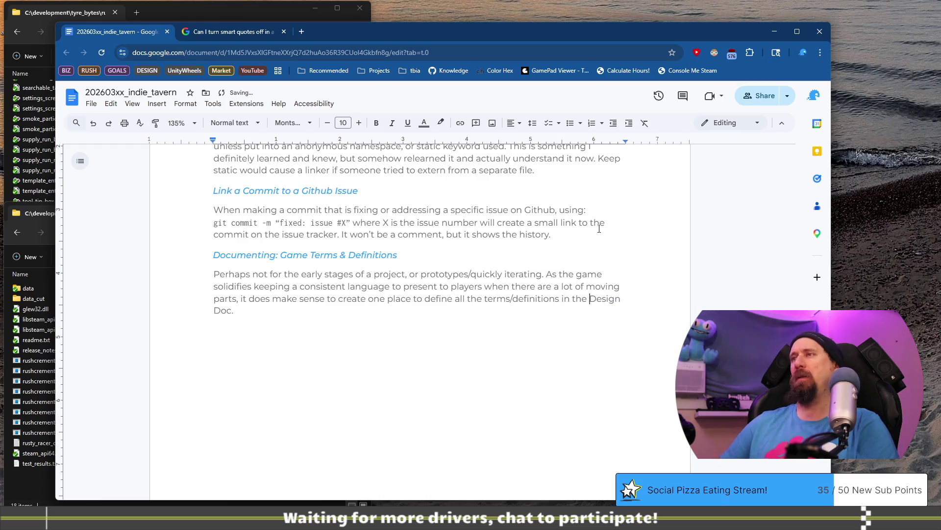
key("BackSpace")
key("BackSpace")
key("End")
key("Return")
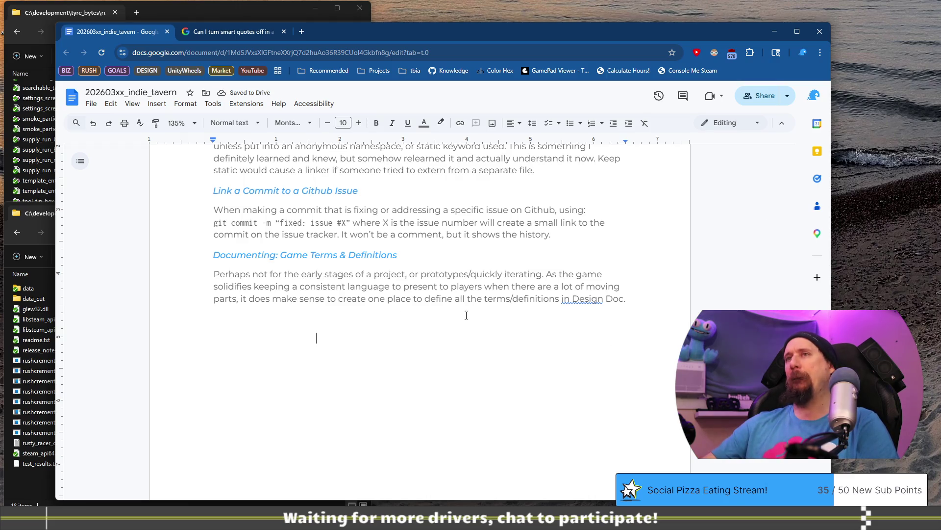
left_click(570, 296)
type("a")
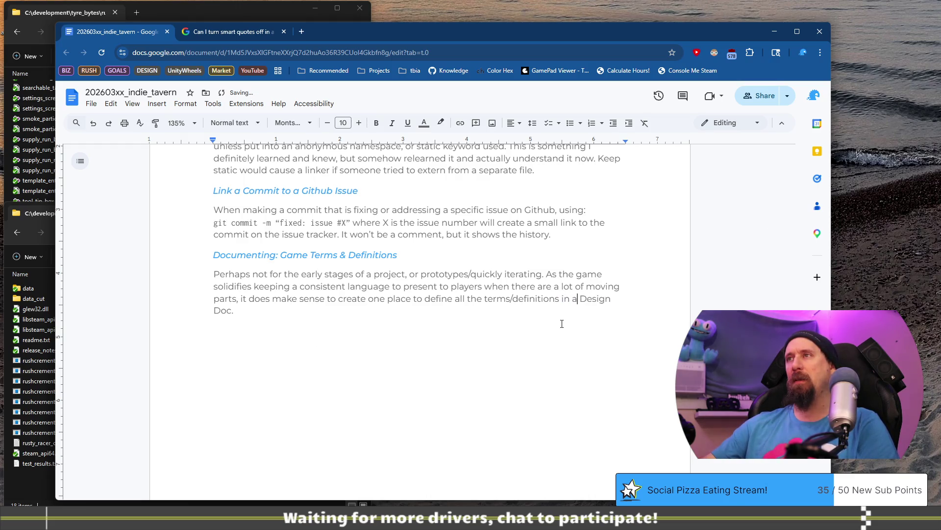
left_click(249, 299)
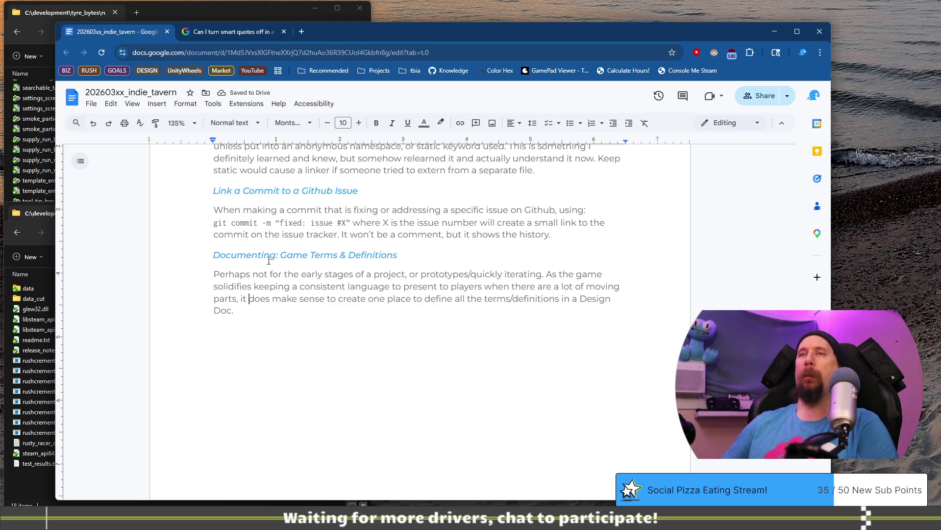
Change 'does make sense' to 'makes sense'.
key("ctrl+Delete")
key("Right")
key("Right")
key("Right")
type("s")
key("Down")
key("Up")
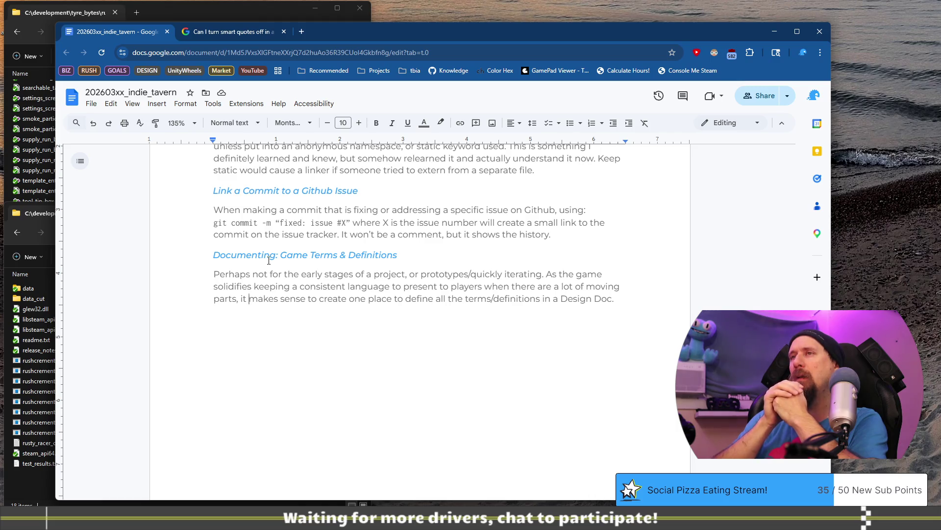
Reword 'to present to players' as 'for player facing terms'.
key("Up")
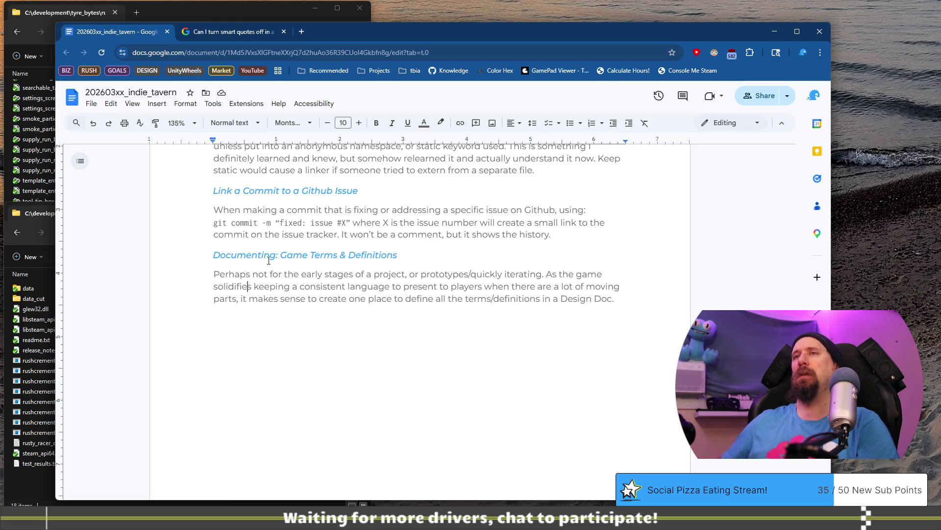
key("ctrl+shift+Left")
type("for")
key("ctrl+shift+Right")
key("ctrl+shift+Right")
key("Delete")
key("ctrl+Right")
key("BackSpace")
key("BackSpace")
type("facing ")
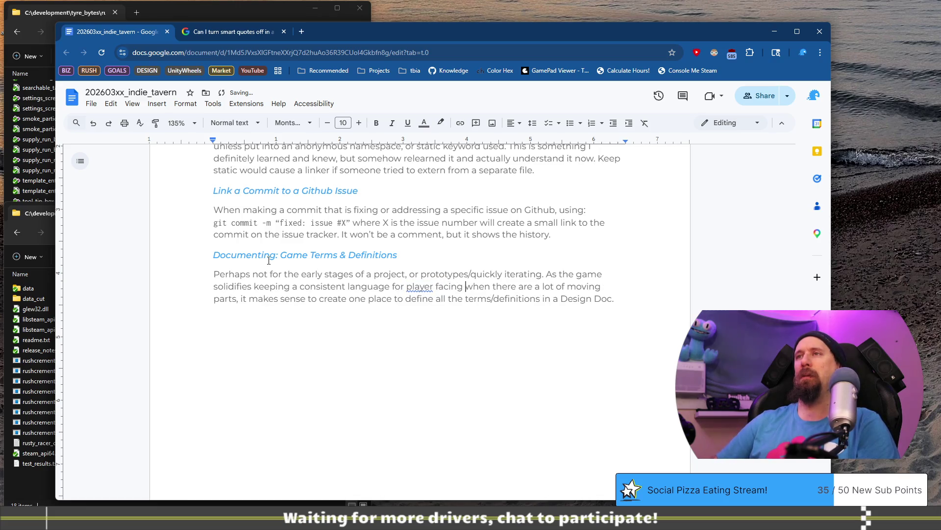
type("terms")
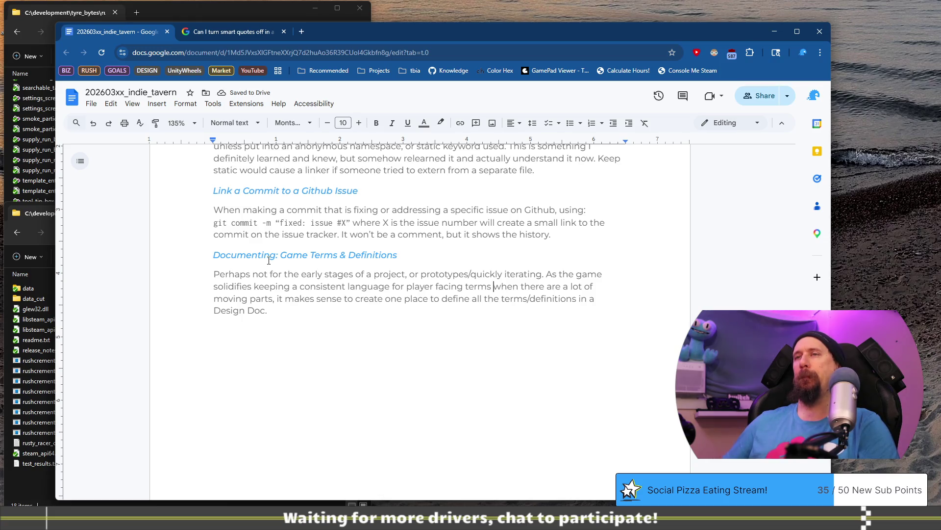
Replace 'a consistent language for' with 'terms consistent matters to reduce confusion', plus a sentence on reusing defined terms when questions appear.
key("ctrl+Left")
key("ctrl+Left")
key("ctrl+shift+Left")
key("ctrl+shift+Left")
key("ctrl+shift+Left")
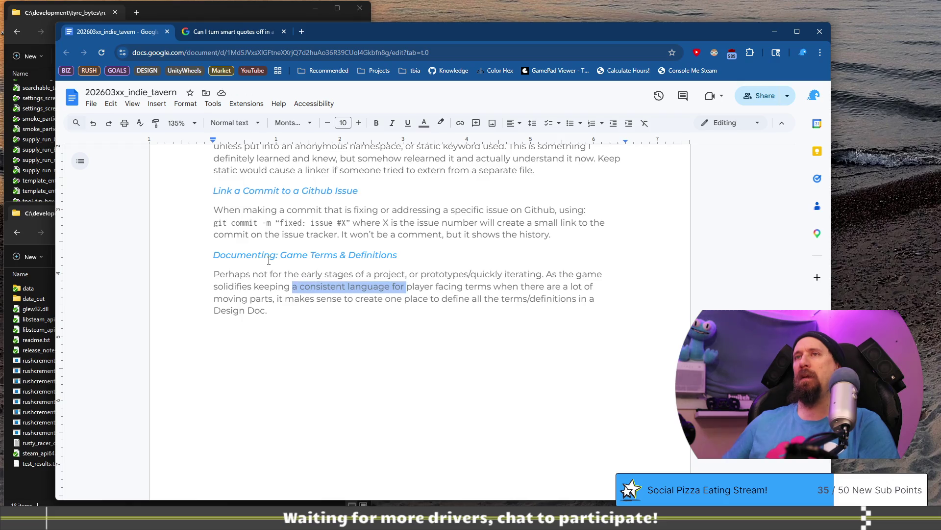
key("BackSpace")
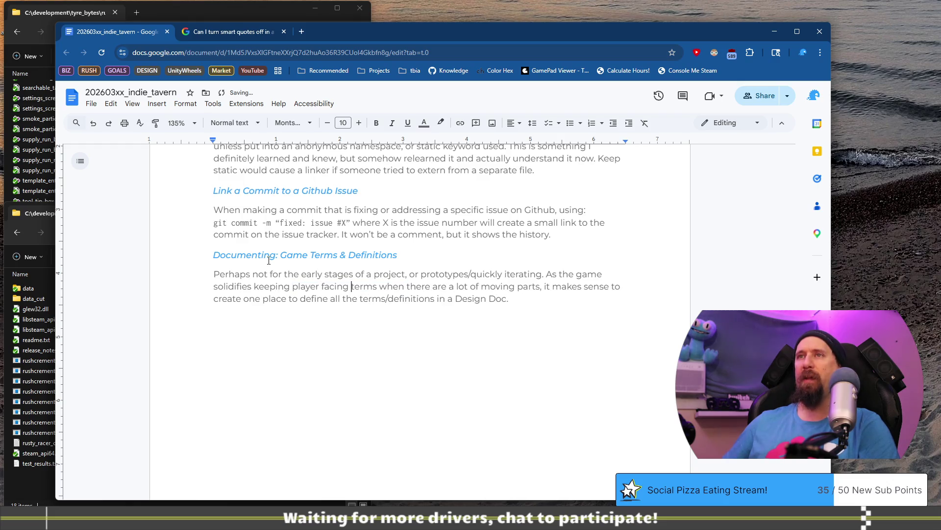
key("ctrl+Right")
type("consistent matters")
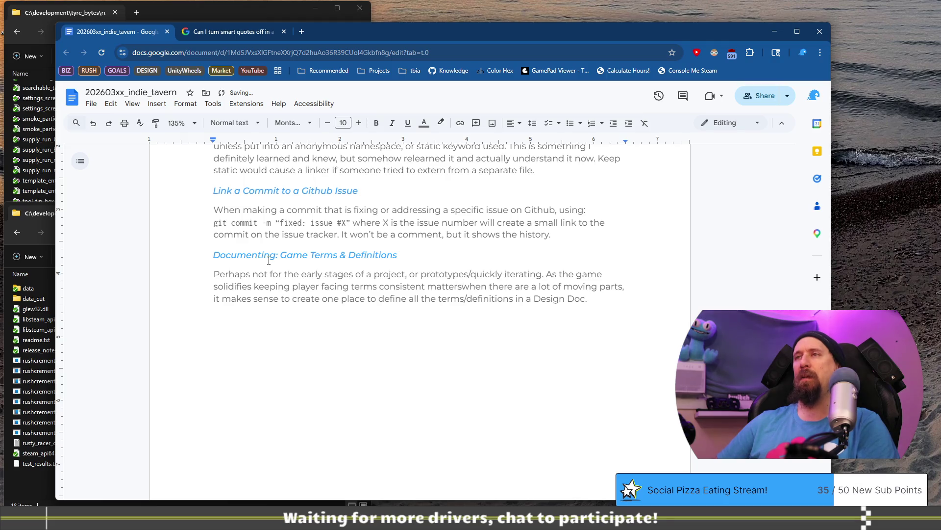
type(" to redu")
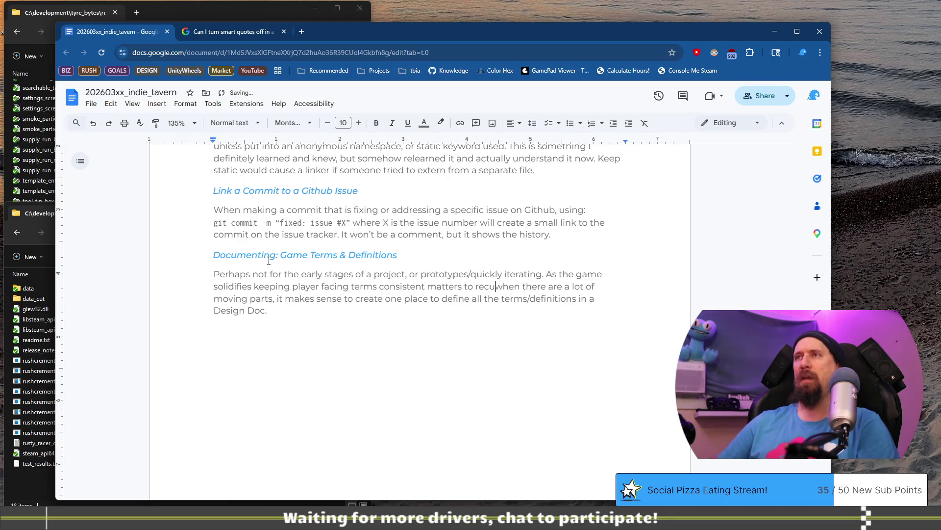
type("ce confu")
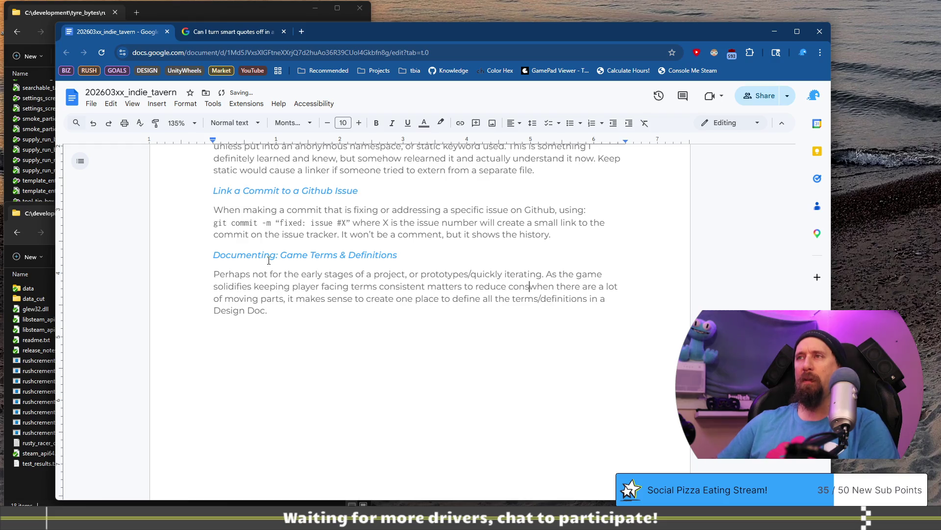
type("sion. ")
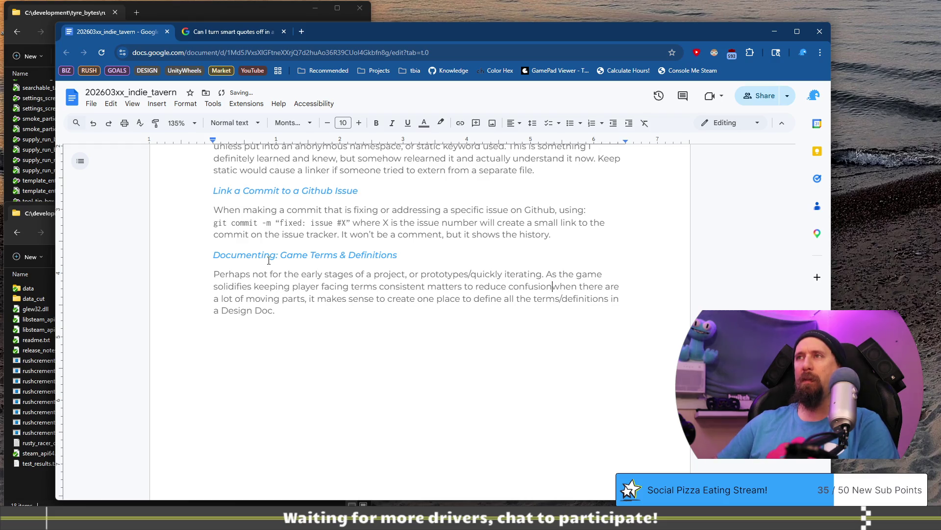
type("Definin")
type("g these ")
type("terms helps")
type(" re")
type("use them when ")
type("question")
key("BackSpace")
type("s appear.")
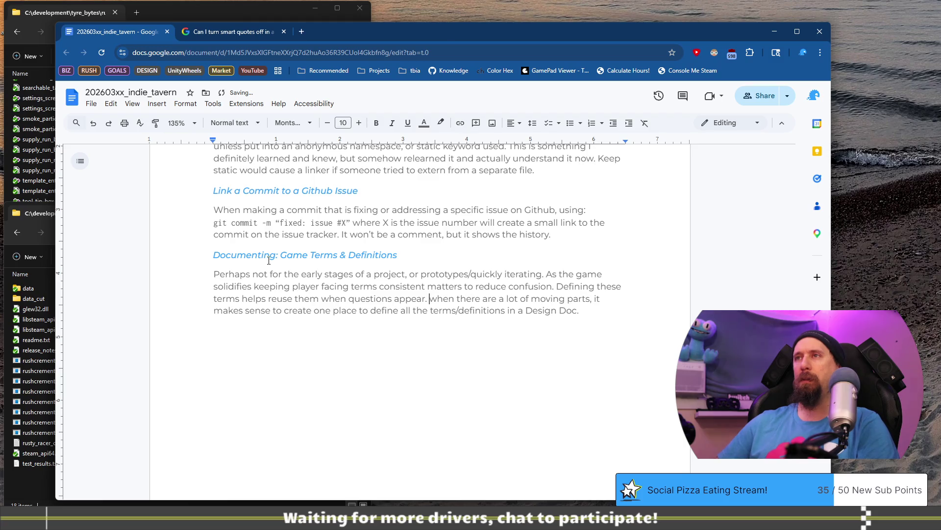
Cut the 'moving parts…all terms/' wording so it reads 'Define the definitions in the Design Doc.'.
key("shift+End")
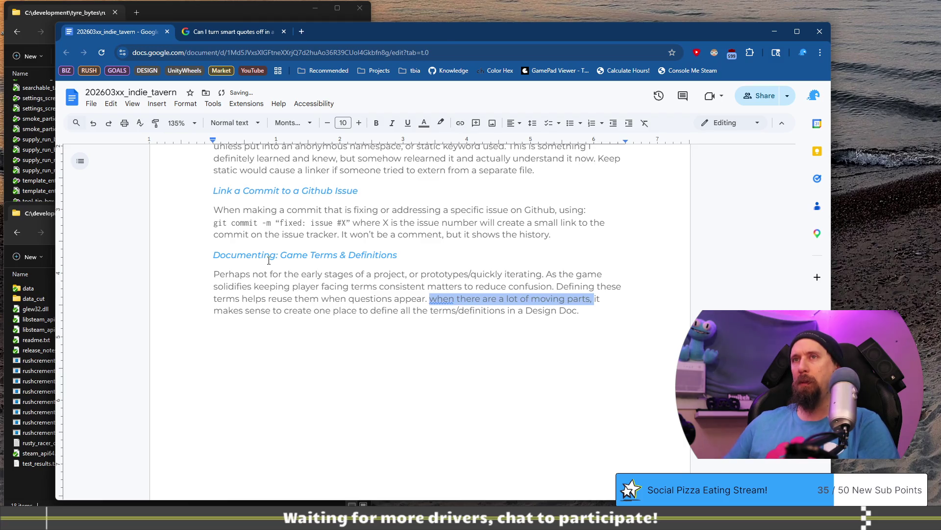
key("Left")
key("shift+End")
key("ctrl+shift+Right")
key("ctrl+shift+Right")
key("ctrl+shift+Right")
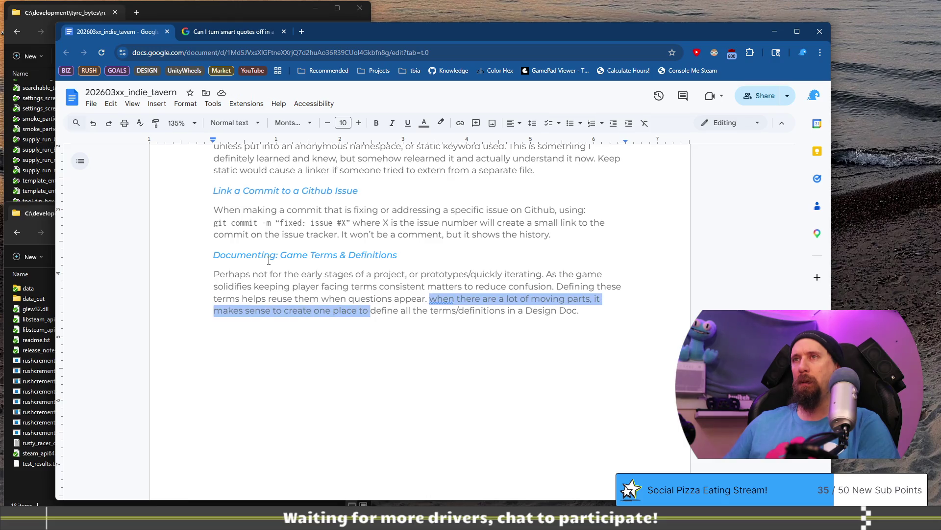
key("shift+Right")
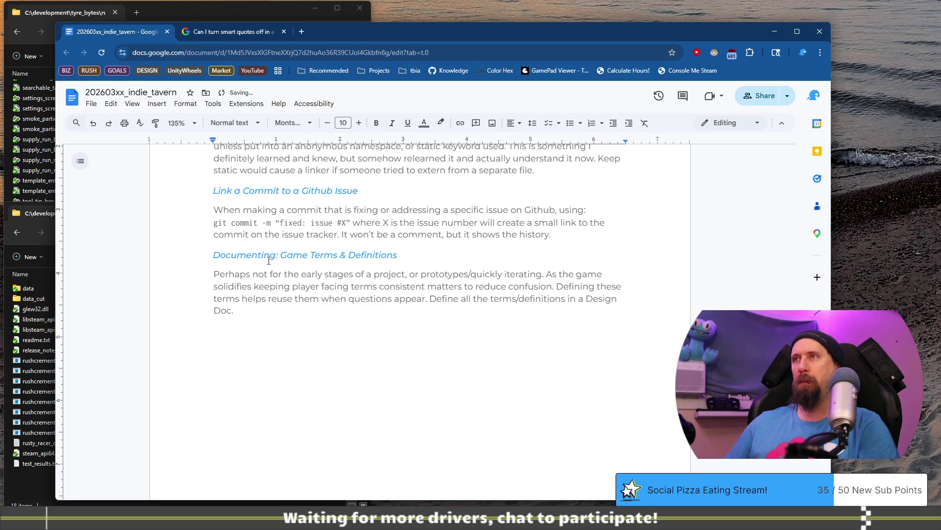
key("BackSpace")
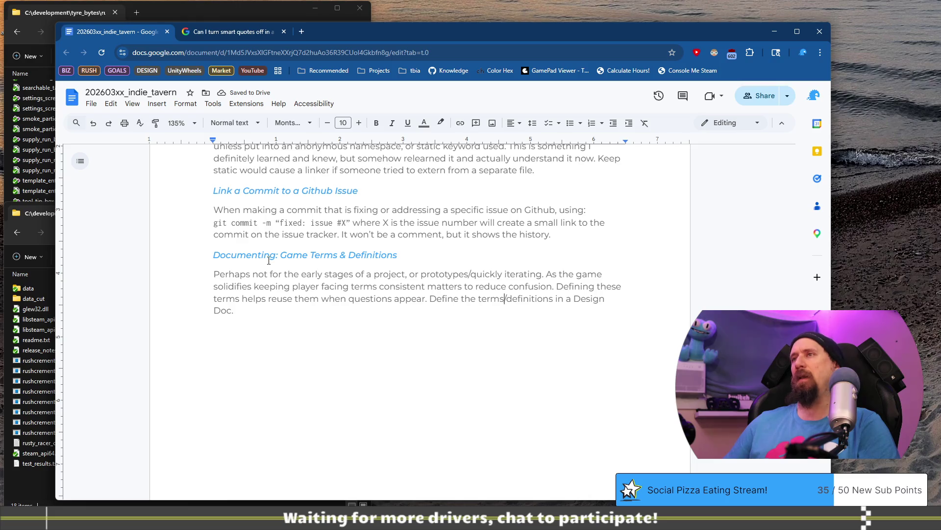
key("BackSpace")
key("BackSpace")
key("BackSpace")
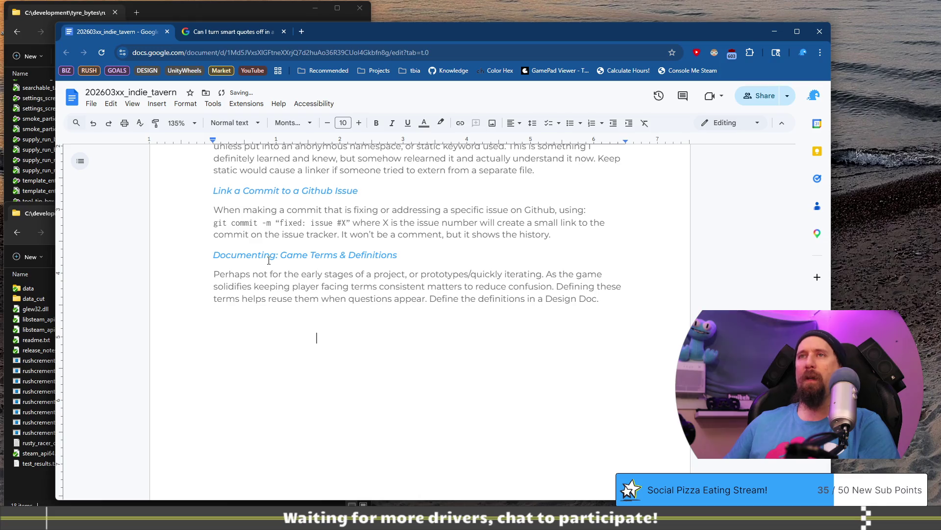
key("ctrl+Right")
key("ctrl+Right")
type("the")
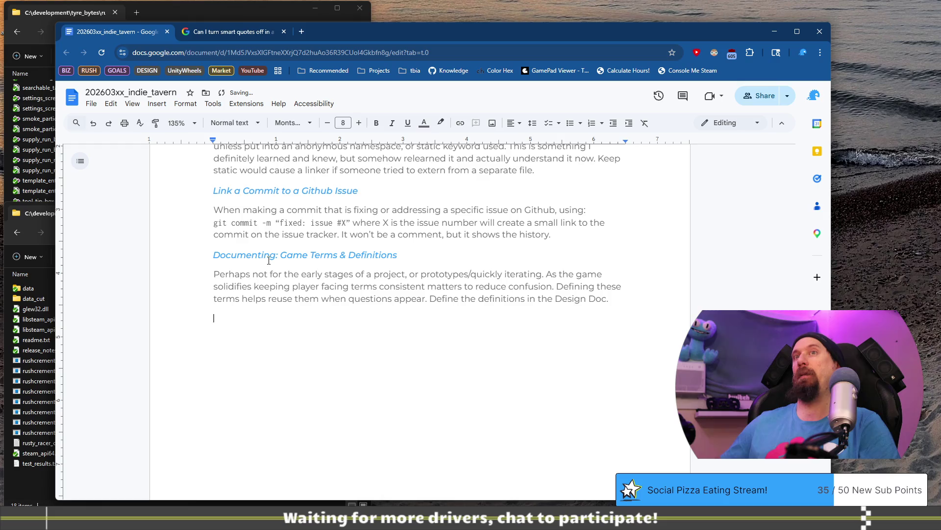
scroll(286, 261, "up", 4)
scroll(285, 255, "down", 3)
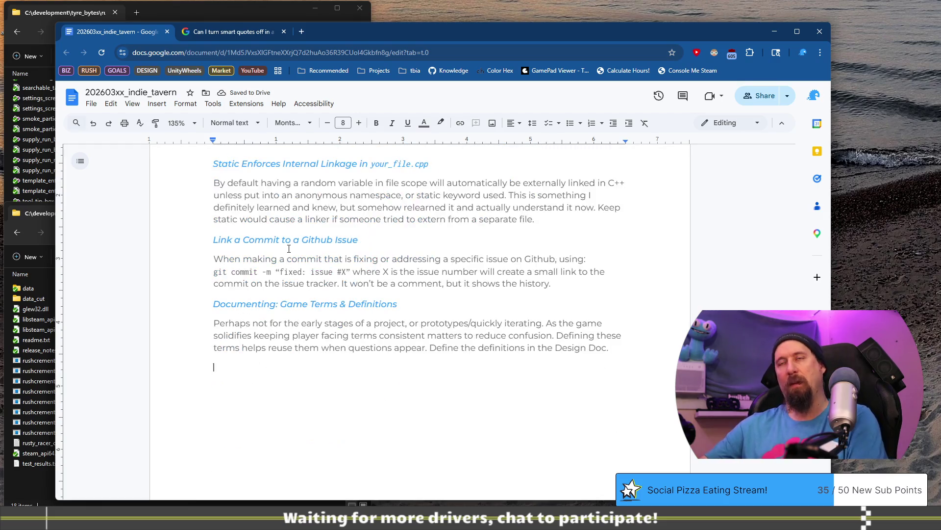
left_click(425, 308)
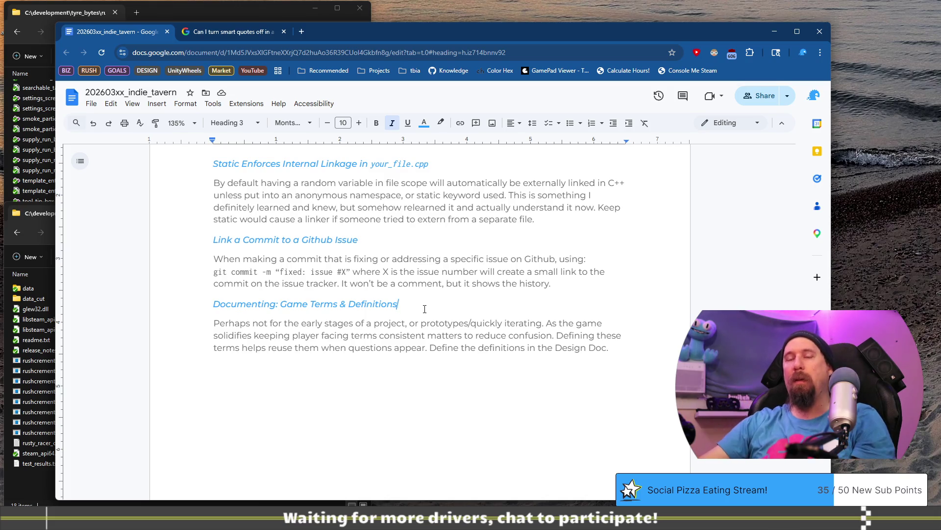
scroll(424, 311, "down", 3)
scroll(427, 318, "up", 1)
scroll(427, 318, "up", 4)
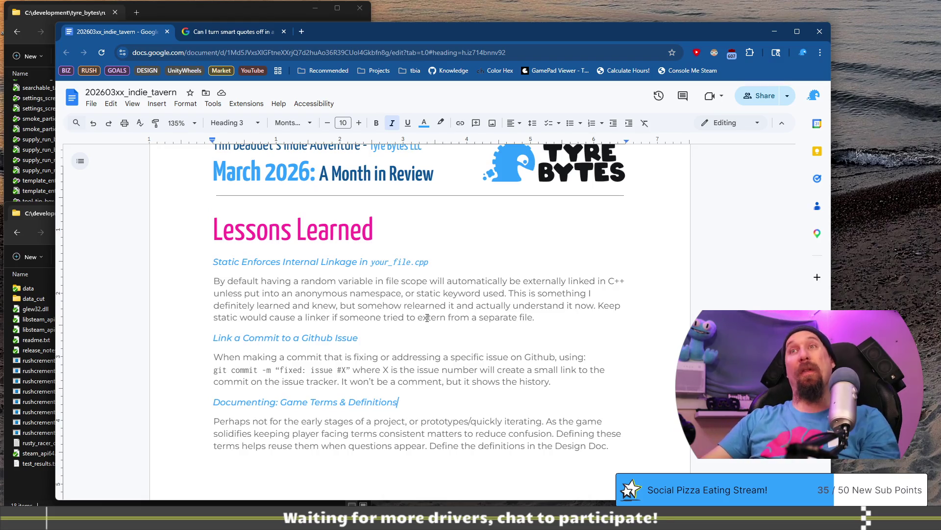
scroll(427, 318, "down", 2)
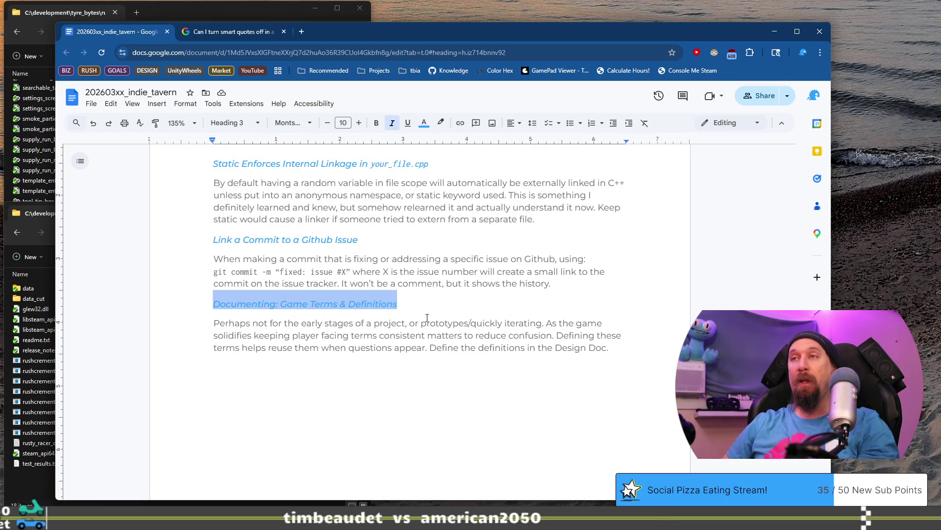
Paste a copy of the heading below and rename it 'Reasearch Deeper into Themes'.
key("Down")
key("Down")
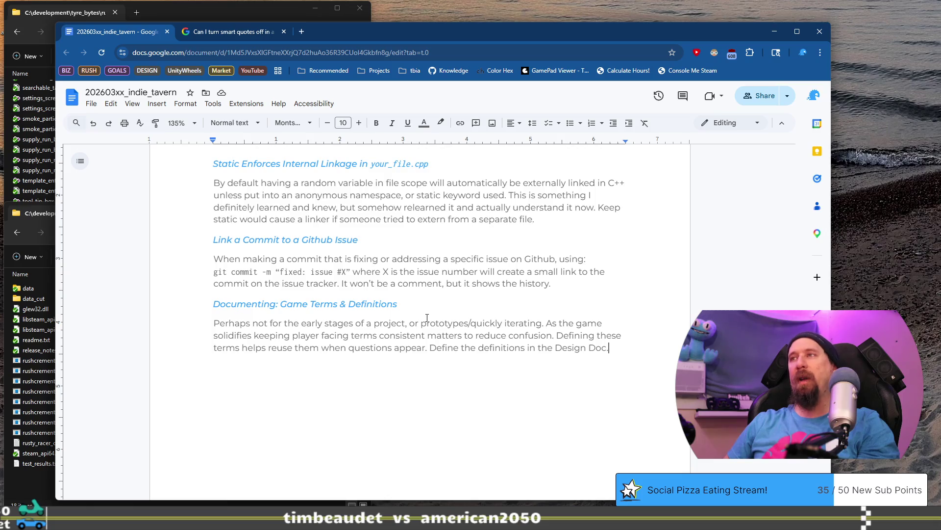
type("Documenting: Game Terms & Definitions")
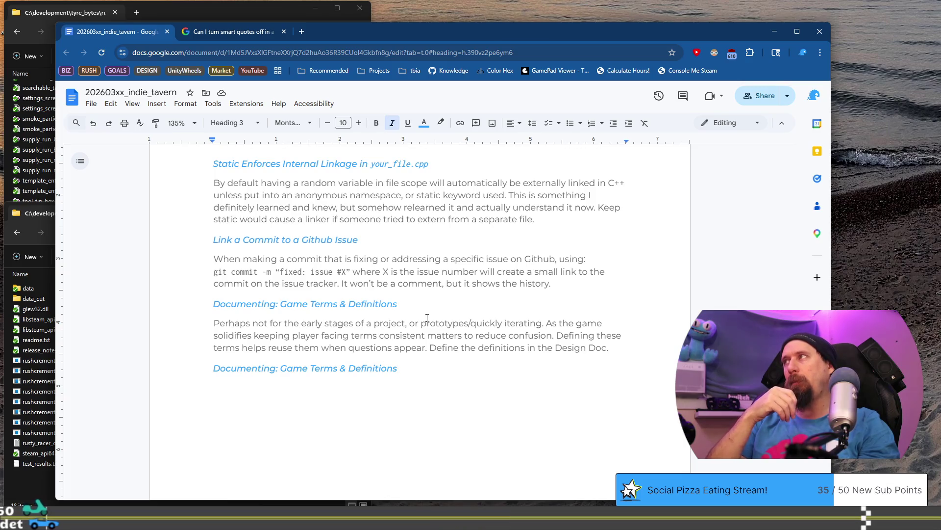
key("shift+Home")
key("ctrl+c")
type("Deep")
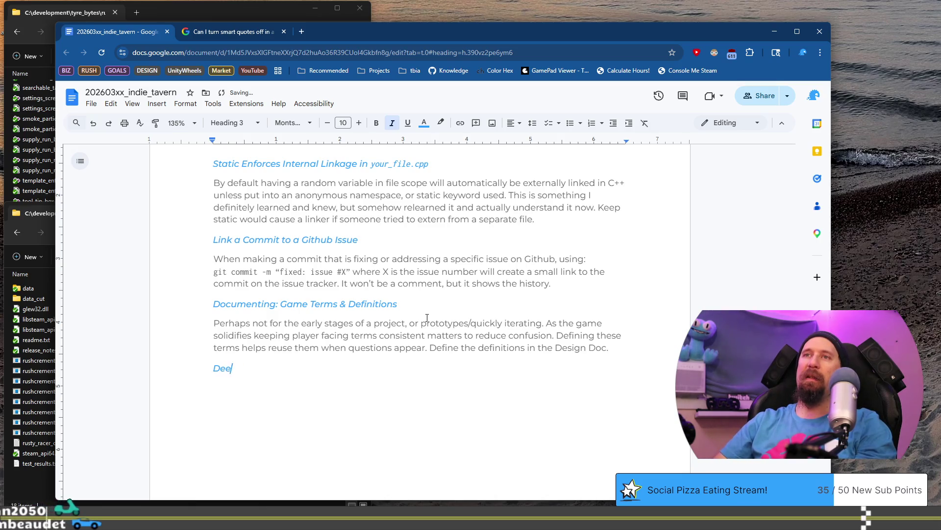
key("Home")
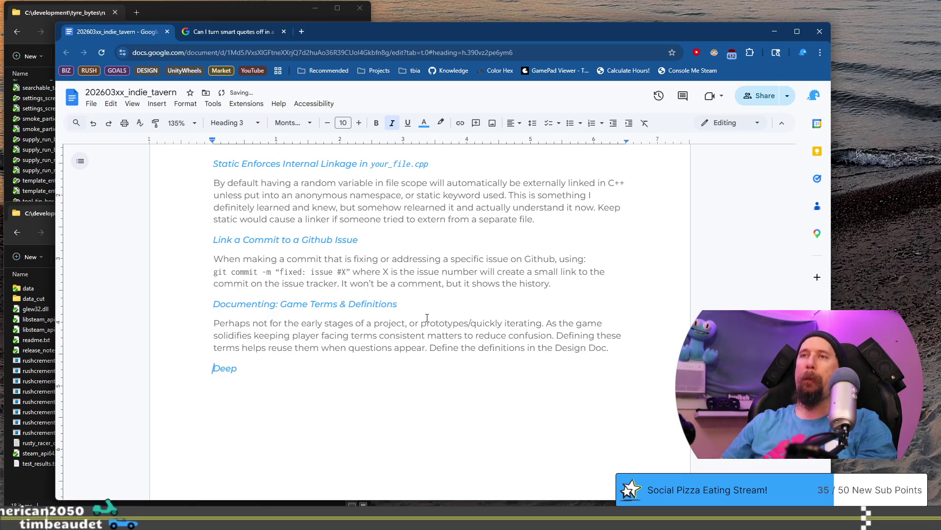
type("Rea")
type("search")
key("End")
type("er into")
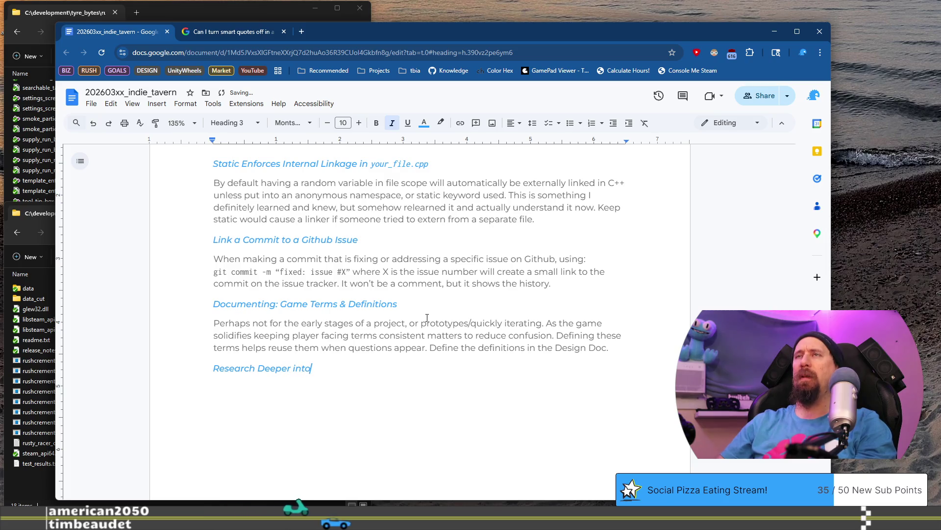
type(" Themes")
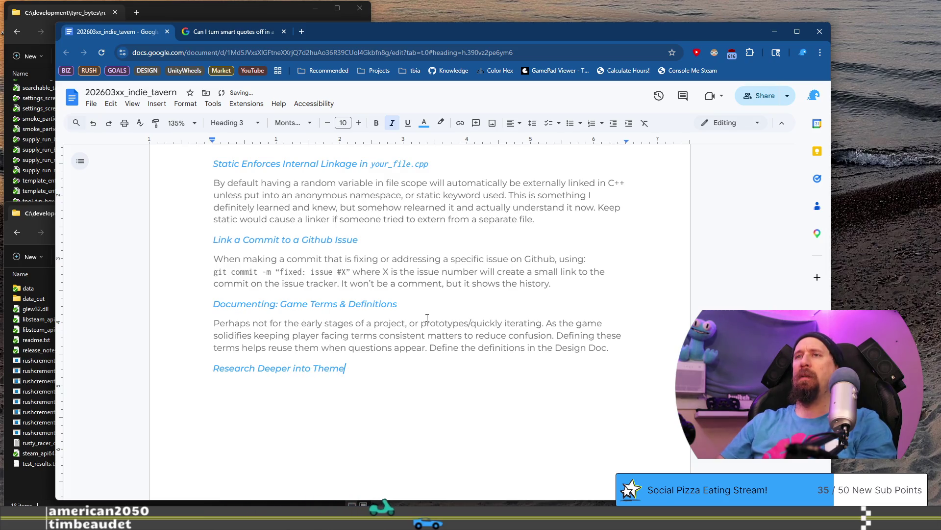
key("Return")
key("ctrl+v")
key("ctrl+z")
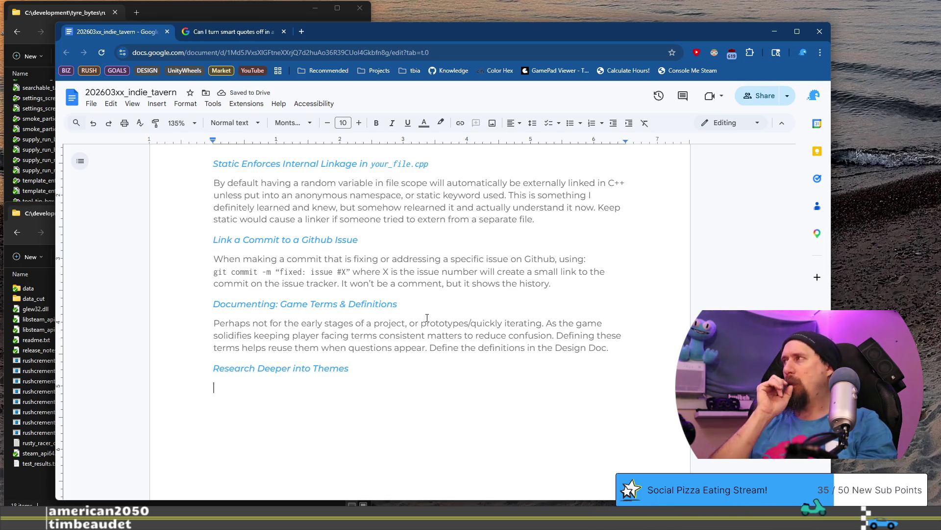
Trim 'into Themes' from the heading and begin the body paragraph beneath it.
key("Up")
key("ctrl+shift+Left")
key("ctrl+shift+Left")
key("BackSpace")
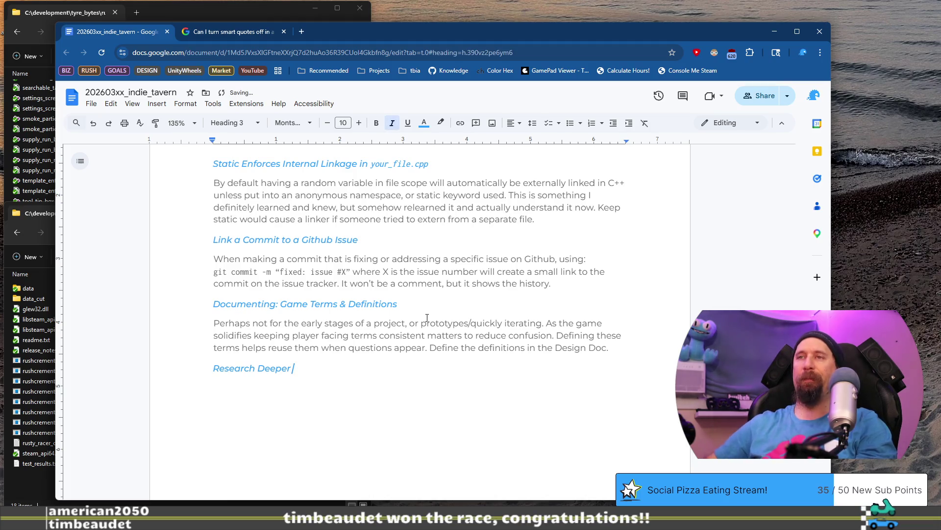
key("Down")
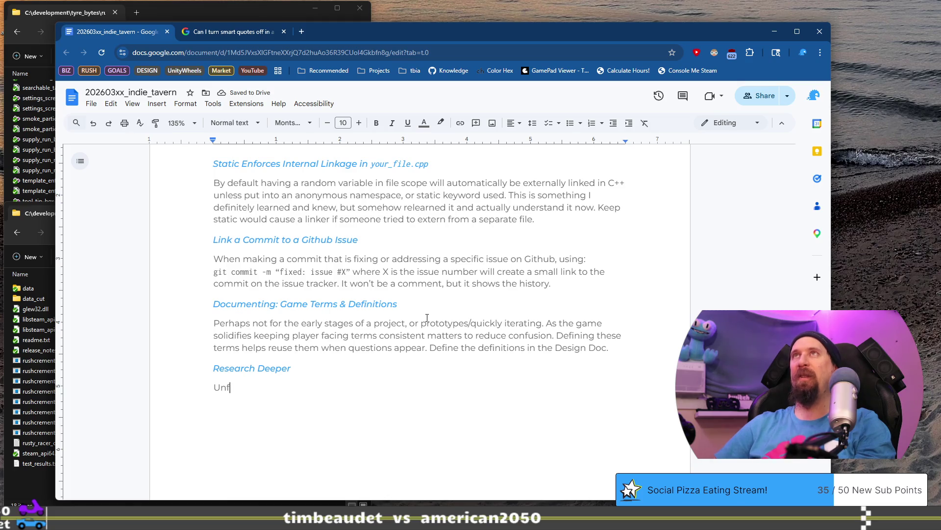
type("or")
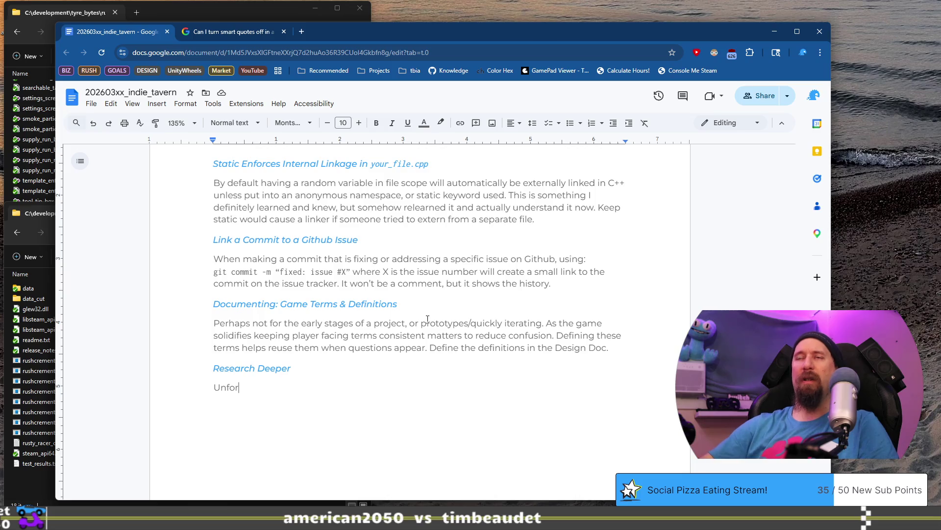
Replace the unfinished word under Research Deeper with 'This is a vague one, I guess they'd call it a soft-skill any'.
scroll(421, 314, "up", 3)
scroll(376, 275, "down", 2)
left_click_drag(200, 217, 442, 209)
scroll(426, 245, "down", 2)
scroll(426, 244, "up", 1)
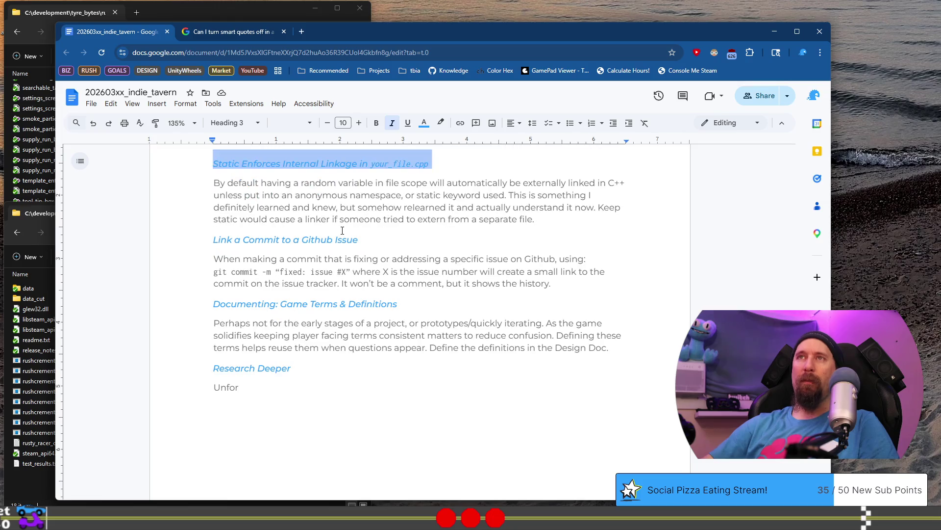
left_click(360, 239)
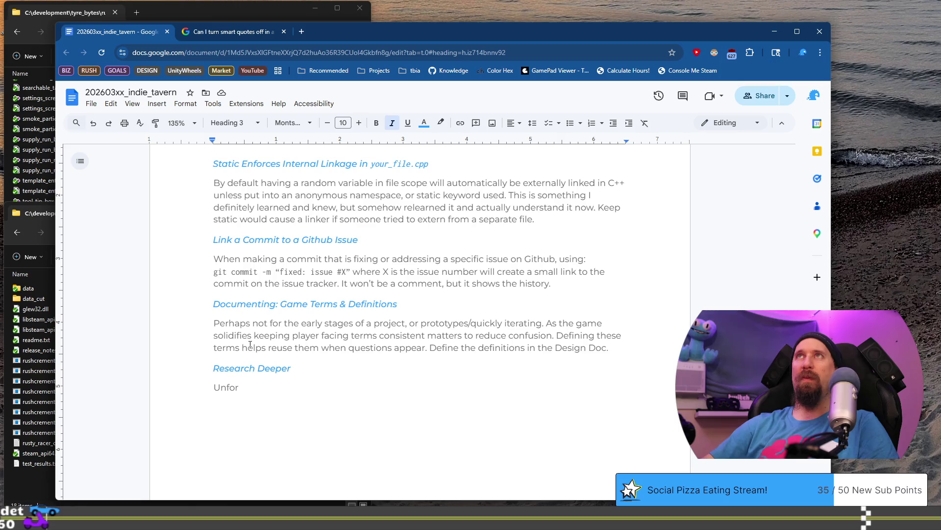
left_click(283, 387)
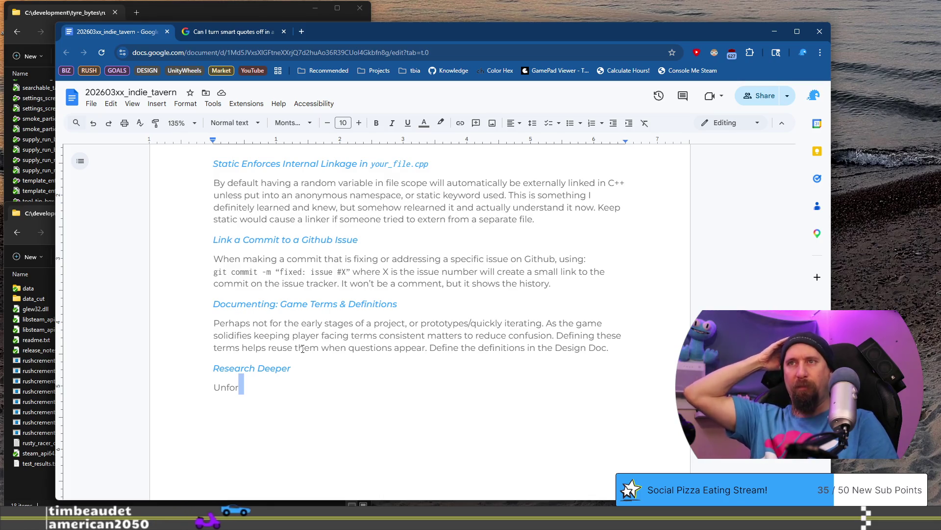
key("ctrl+shift+Left")
type("This is a vague one,")
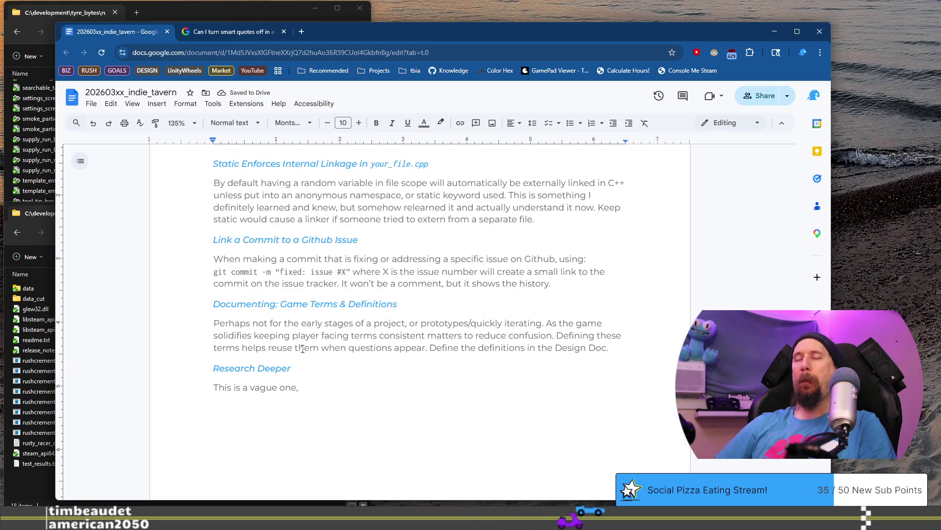
type(" I gues")
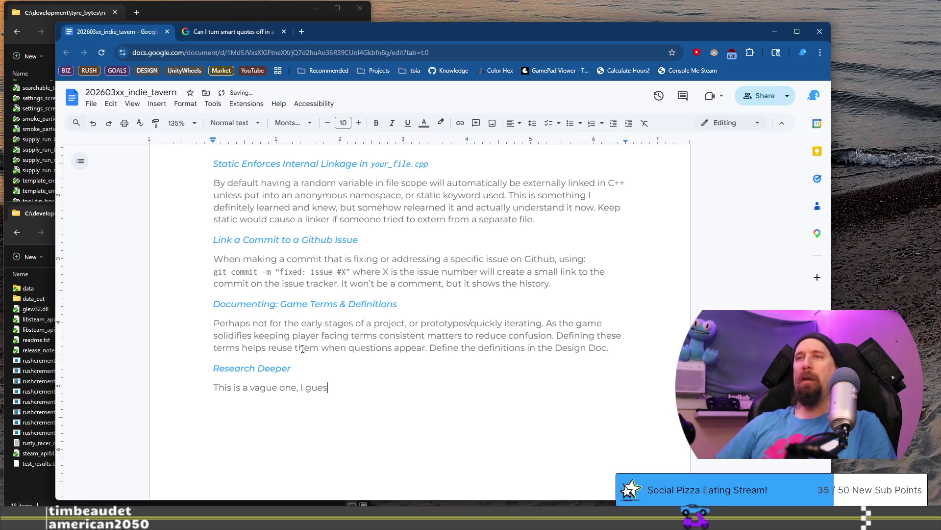
type("s they'd call it a soft-skill any")
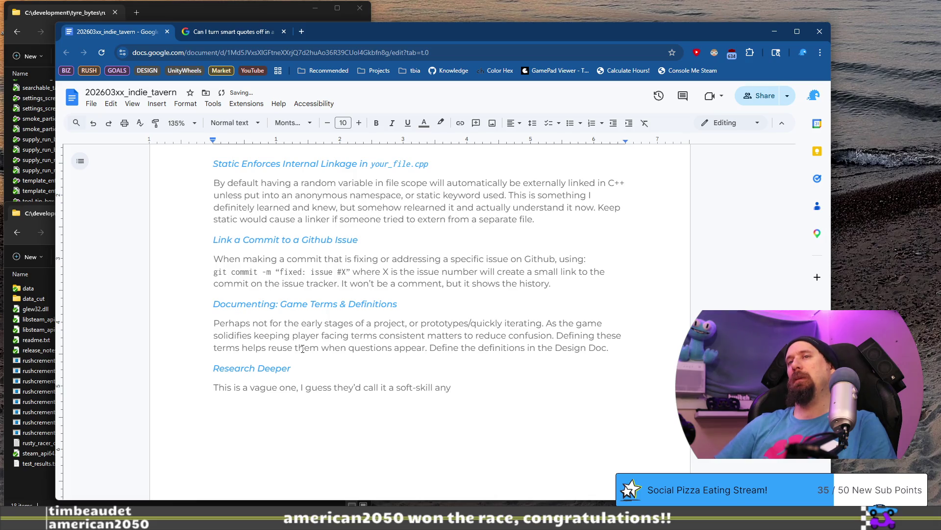
key("Up")
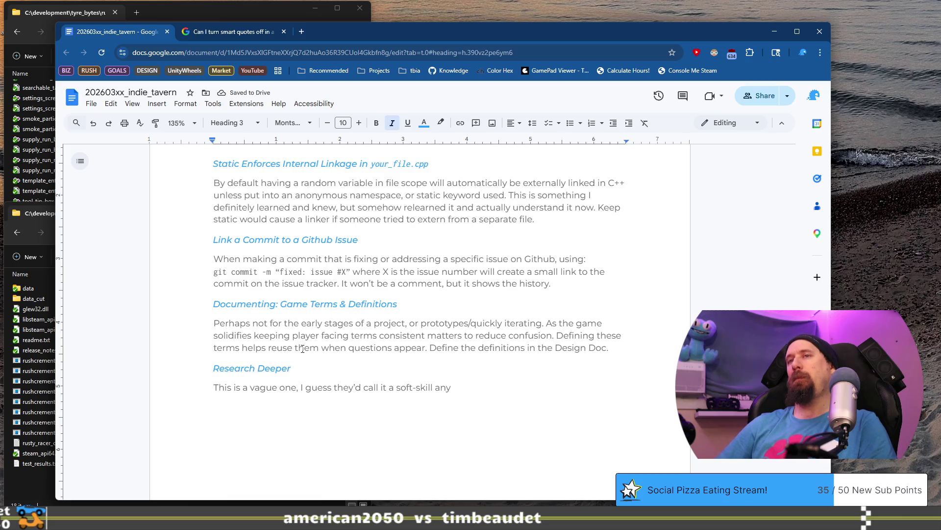
Rename the heading 'Market Research Deeper' and reword the opening sentence to end 'like marketing is.'.
scroll(292, 306, "down", 3)
type("Market")
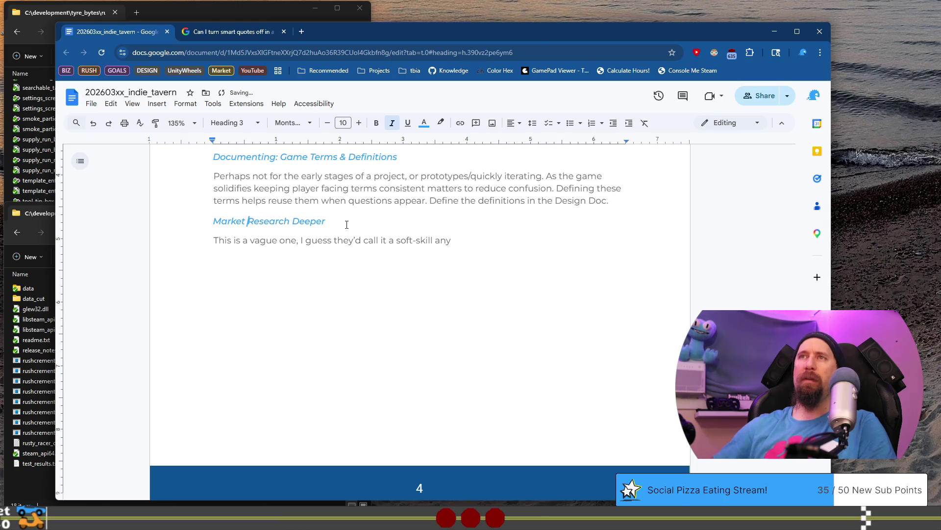
key("Down")
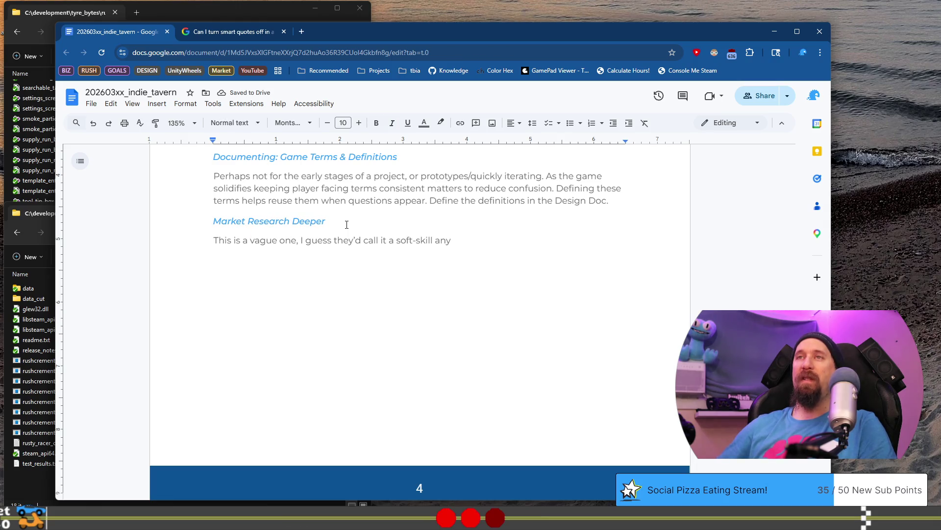
type("very")
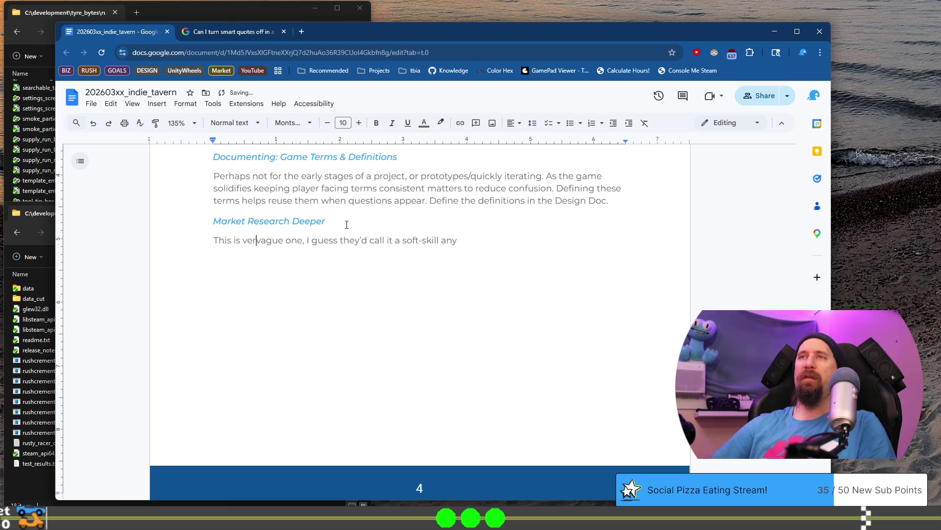
key("Delete")
key("Delete")
key("BackSpace")
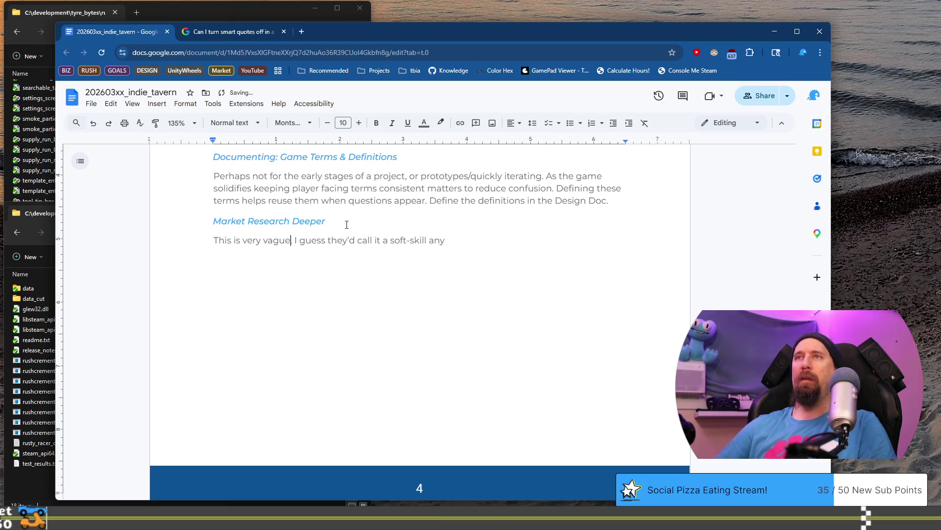
type(", and")
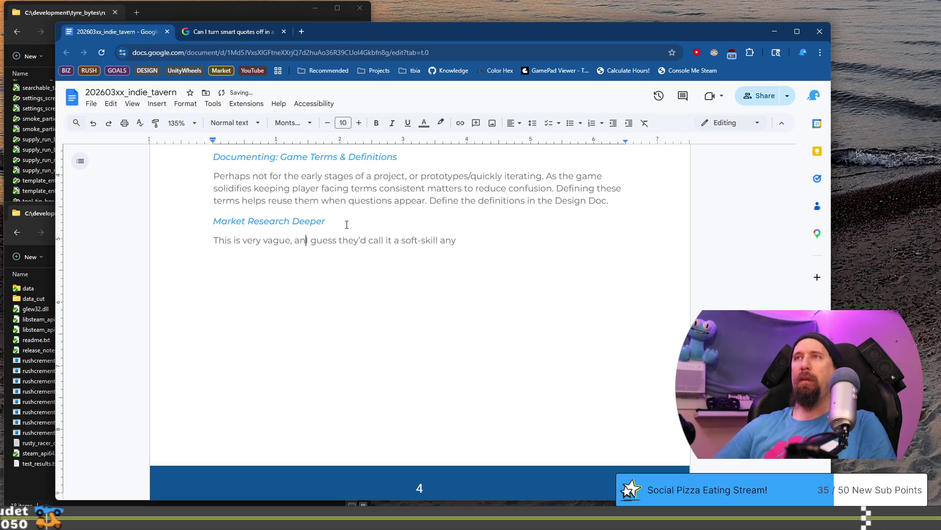
key("ctrl+shift+Right")
key("ctrl+shift+Right")
key("ctrl+shift+Right")
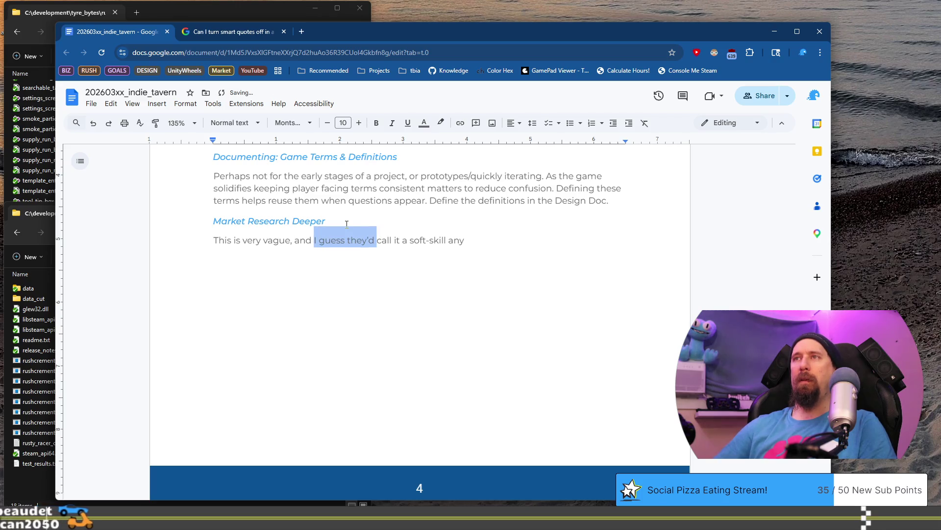
key("BackSpace")
type("I guess")
key("ctrl+shift+Right")
key("ctrl+shift+Right")
type("any")
key("End")
key("BackSpace")
key("BackSpace")
key("BackSpace")
type("like ")
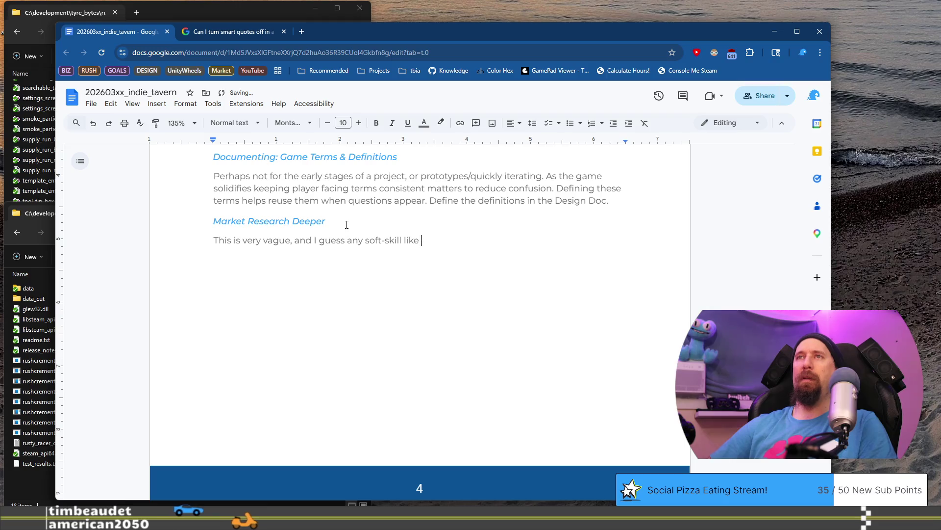
type("marketing is.")
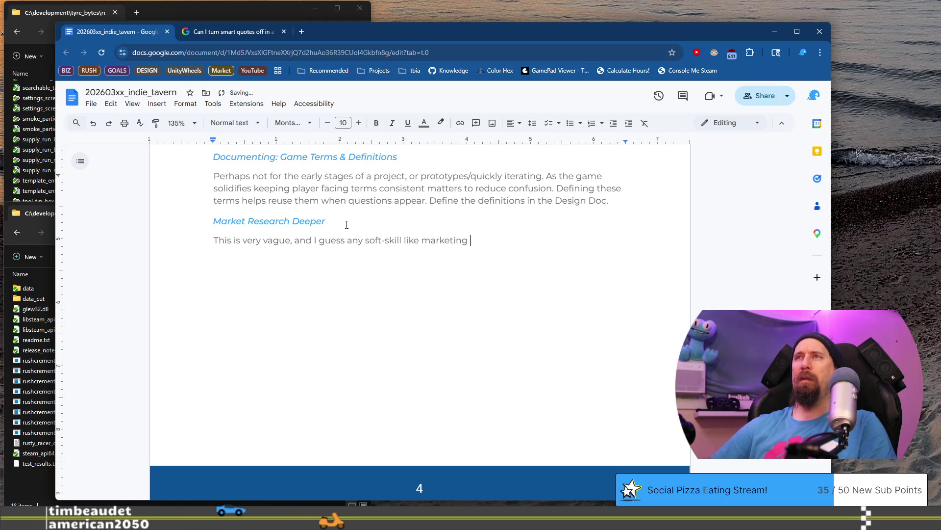
Tidy the opening sentence's wording around 'I guess', 'like' and its closing period.
key("Home")
key("ctrl+Right")
key("BackSpace")
key("BackSpace")
key("BackSpace")
key("ctrl+Right")
type("like")
key("End")
key("ctrl+Left")
key("ctrl+Left")
key("ctrl+Left")
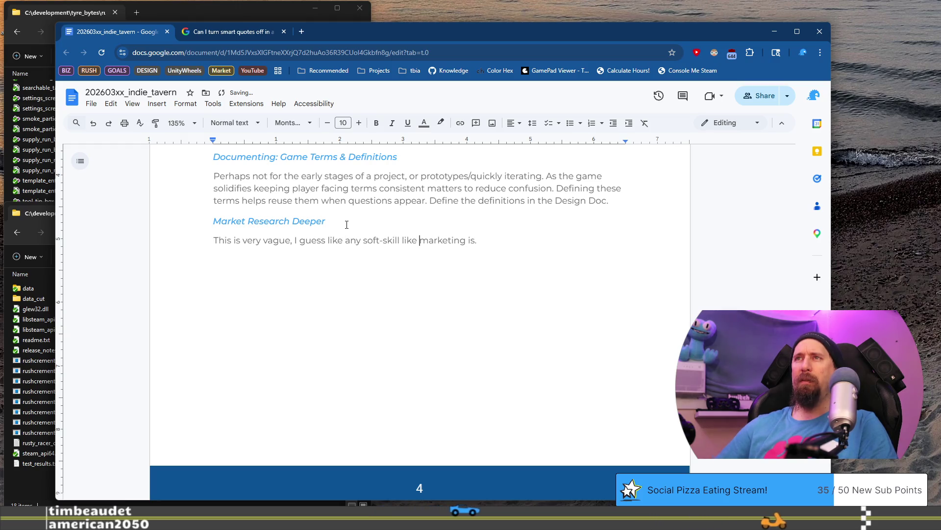
key("ctrl+Left")
key("ctrl+shift+Left")
key("BackSpace")
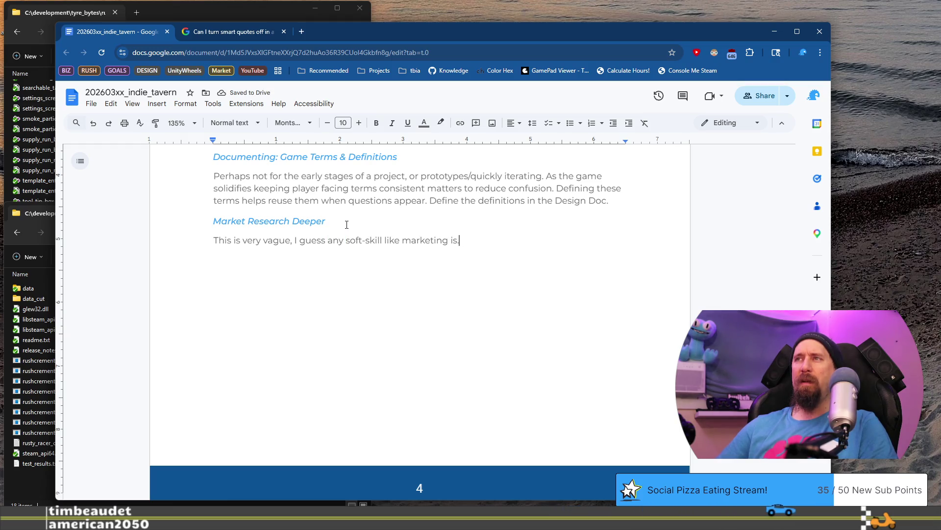
key("BackSpace")
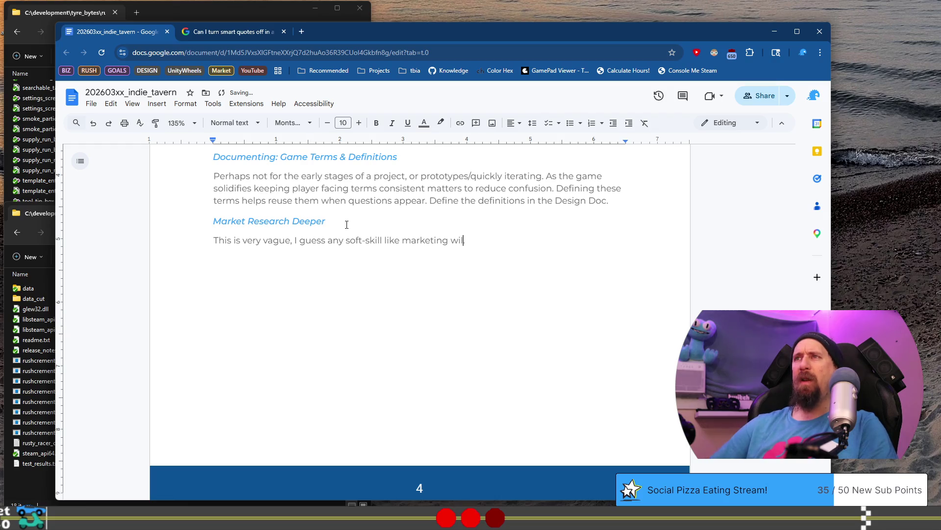
type("l be.")
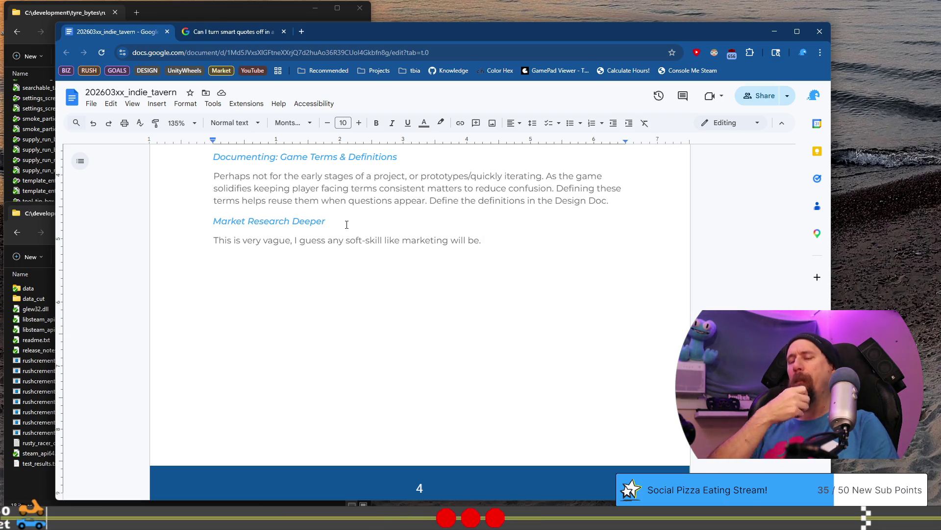
Continue with 'I thought I researched fairly well for Rushcremental, but in a dream…developers were comparing results,'.
type("I thought I ")
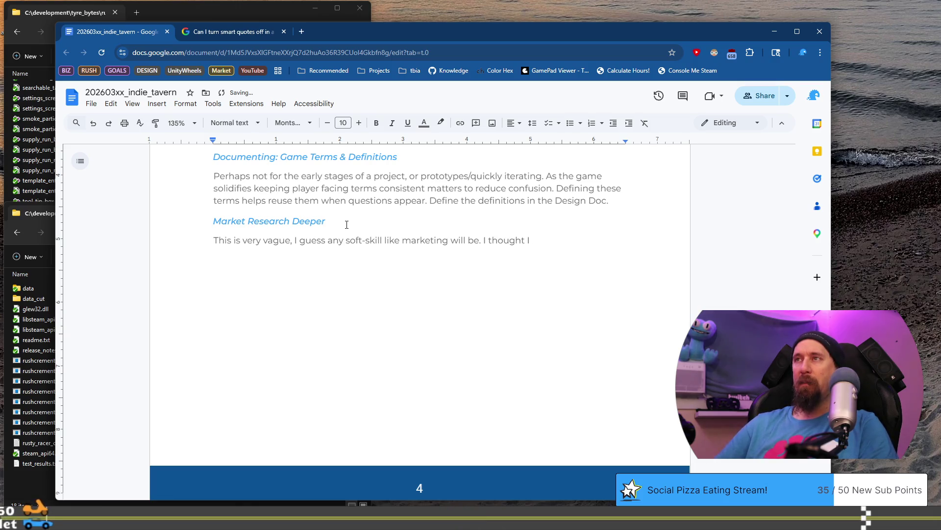
type("research")
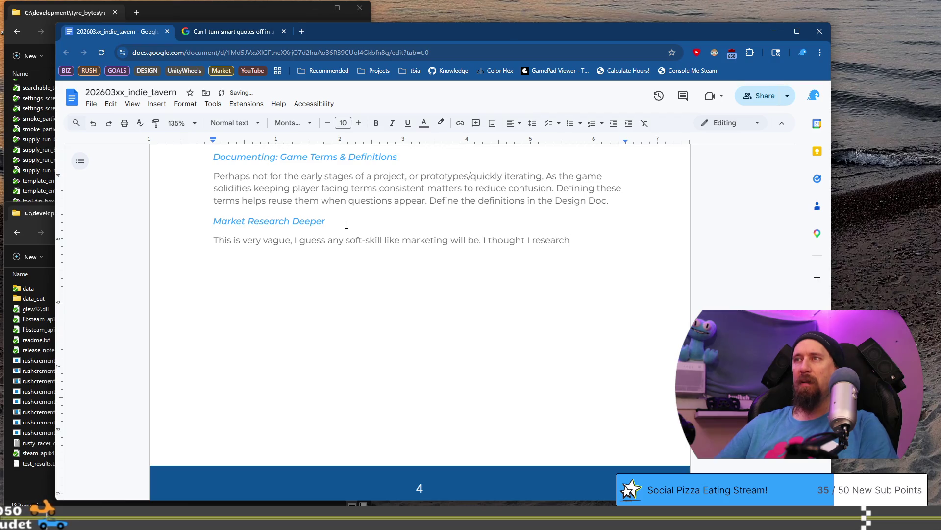
type("ed fairly we")
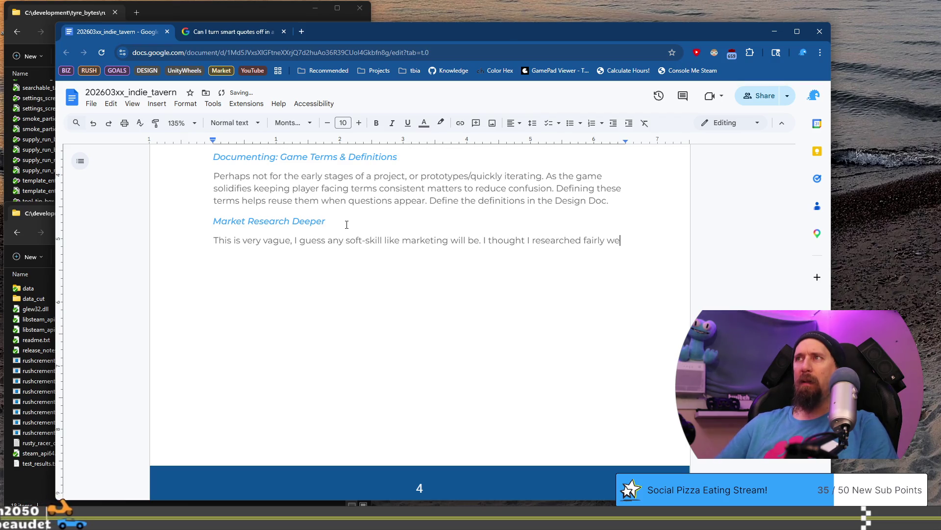
type("ll for Rushc")
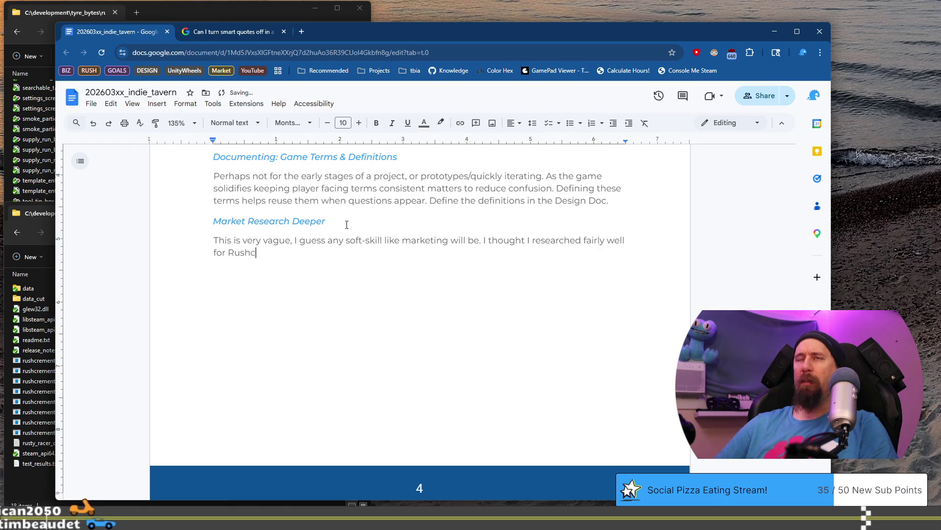
type("remental, but ")
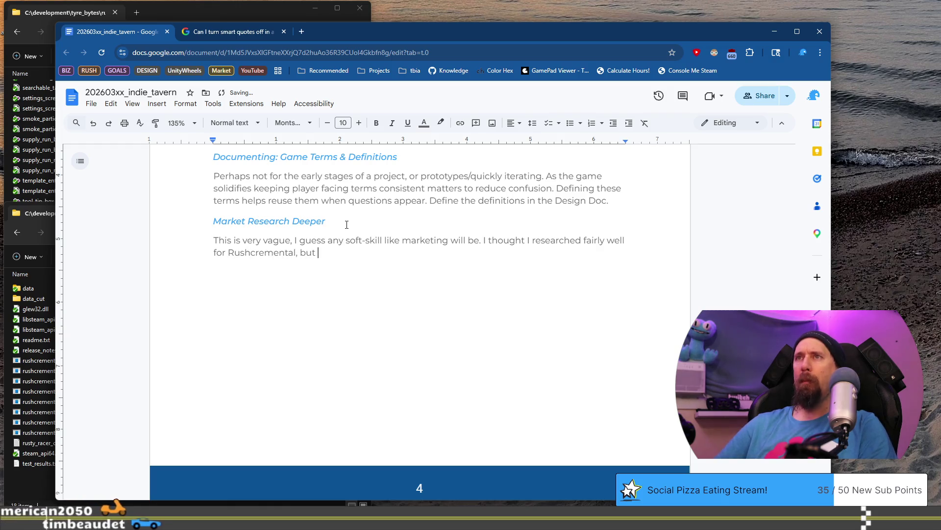
type("in a")
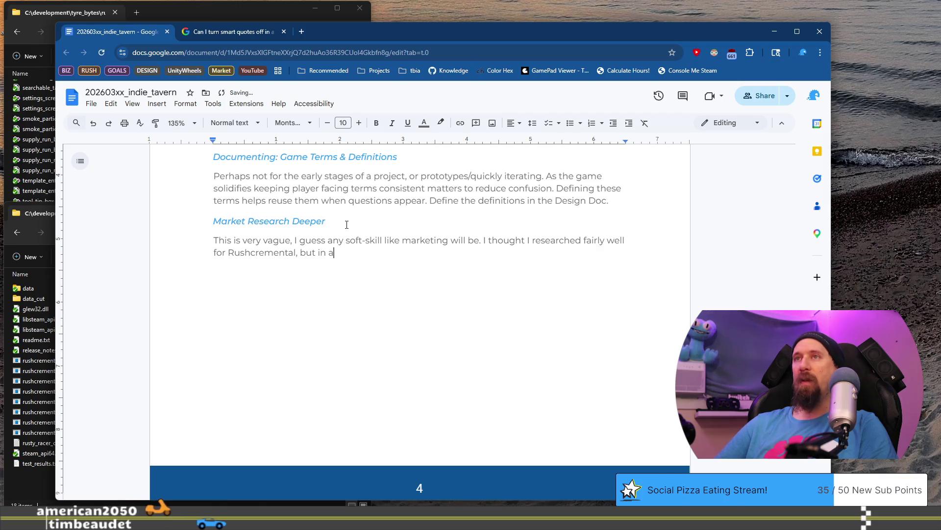
type(" dream - y")
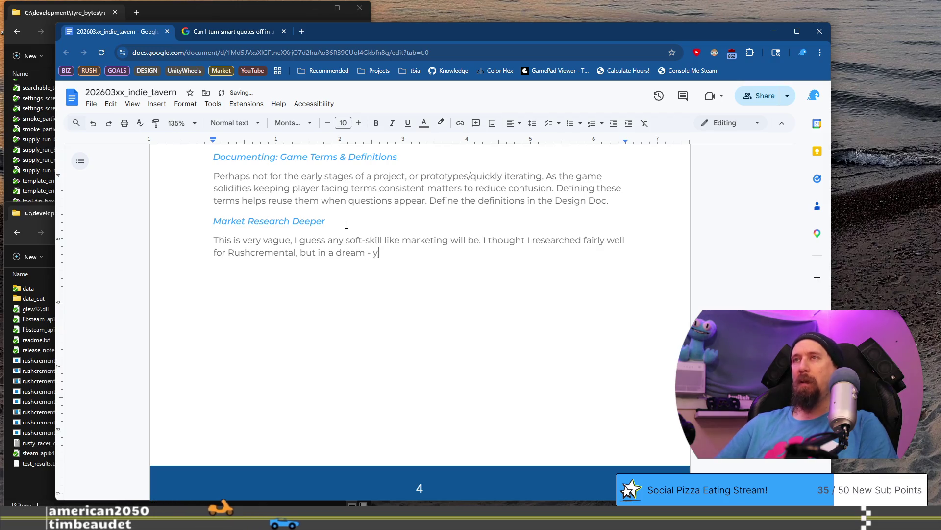
type("es a ")
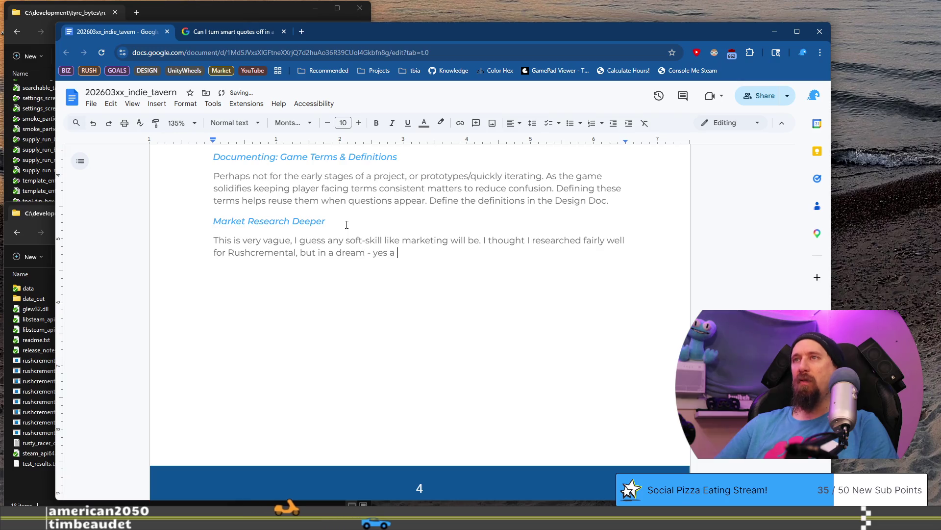
type("dream -")
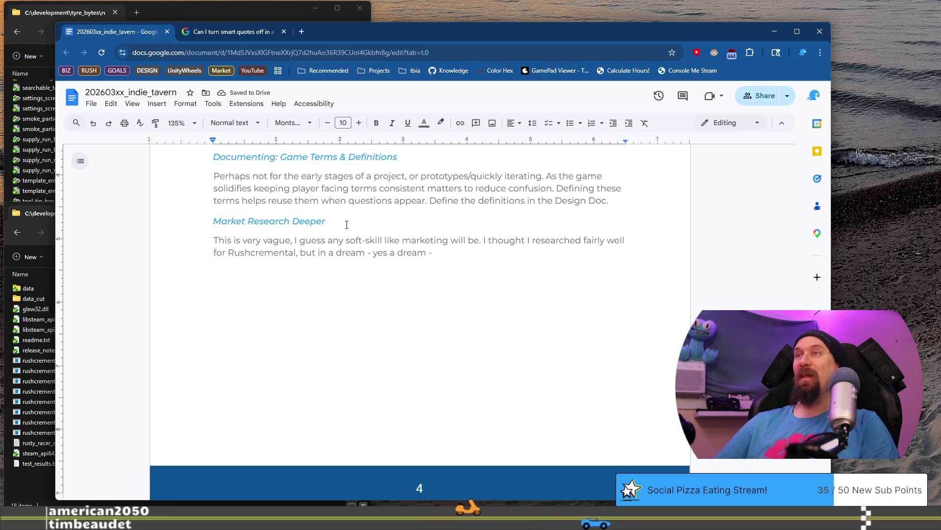
key("Left")
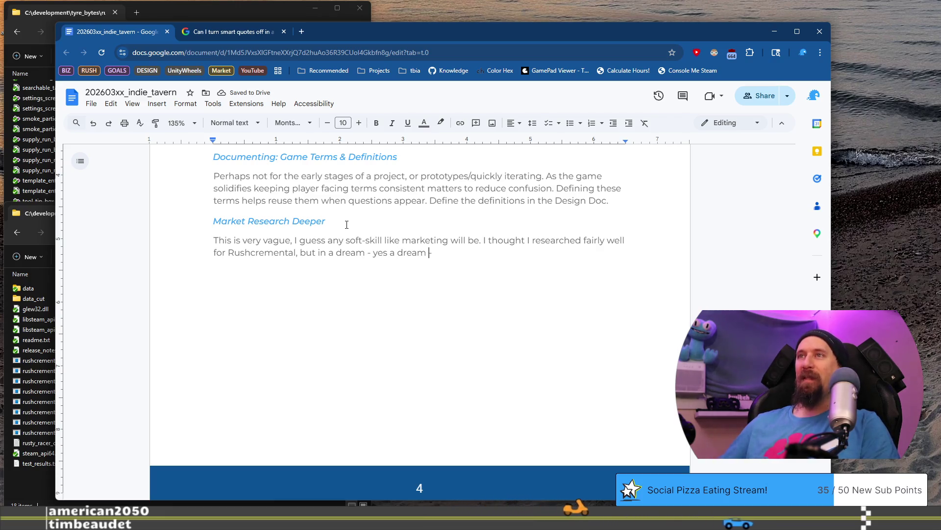
type("fr")
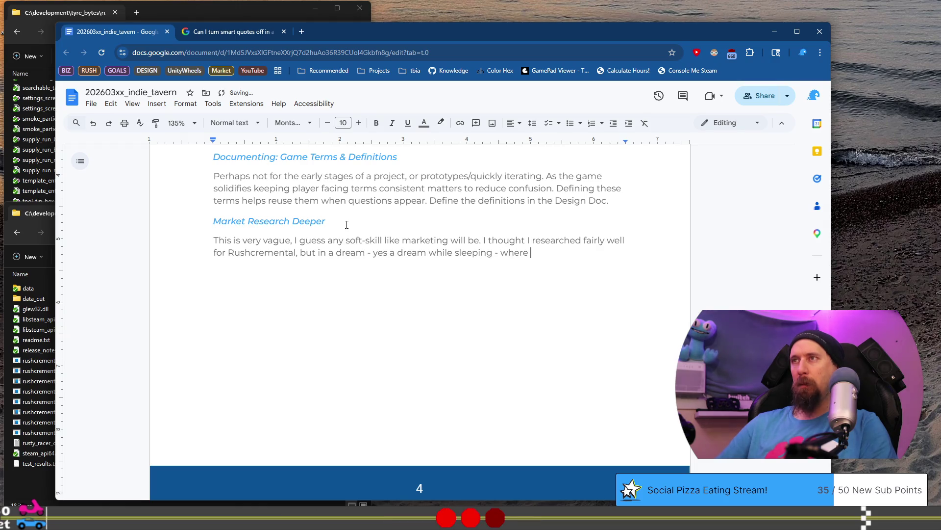
type("dev")
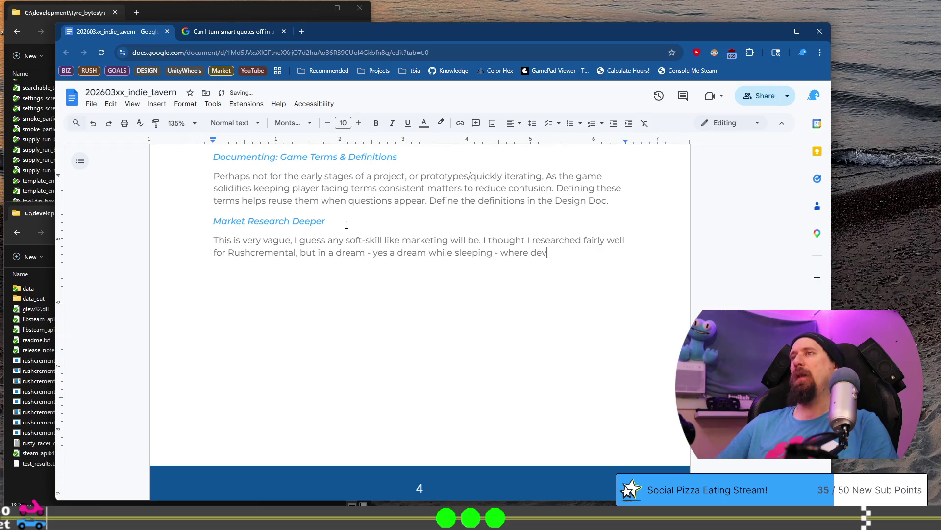
type("elopers were c")
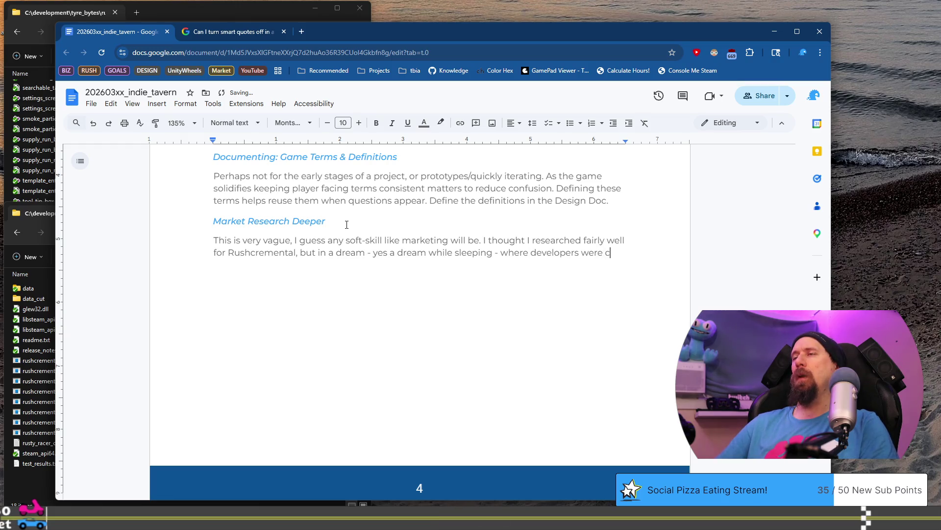
type("omparing results,")
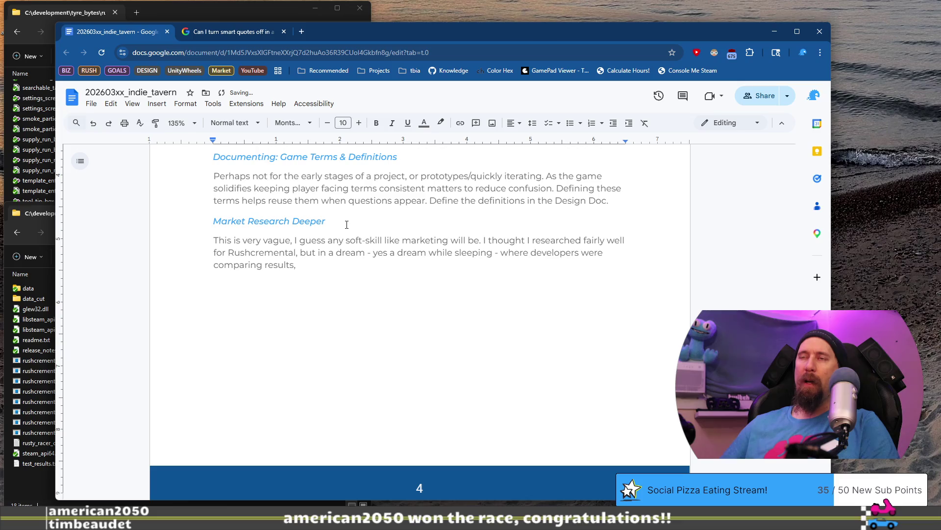
type("the convers")
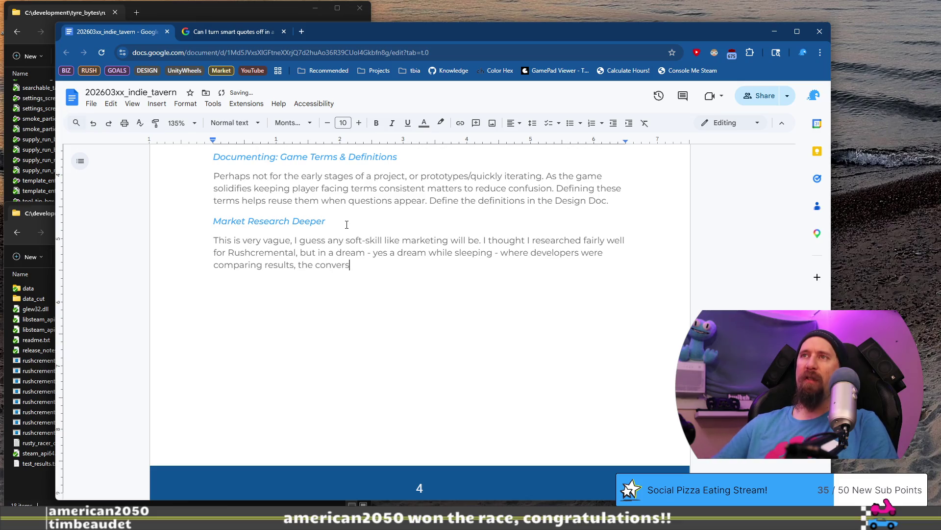
type("ation shifted")
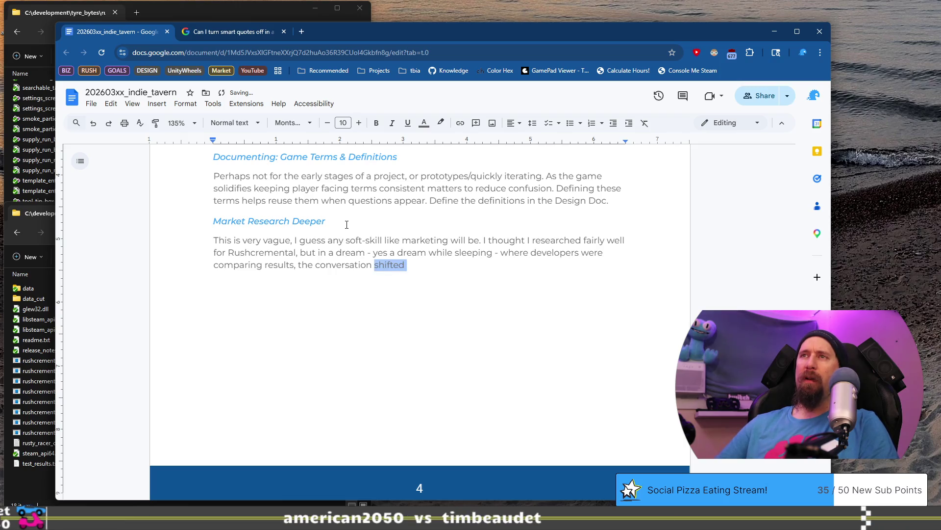
Replace the trailing words with '…different games and their success, it came to show how something tiny can give…'.
key("ctrl+shift+Left")
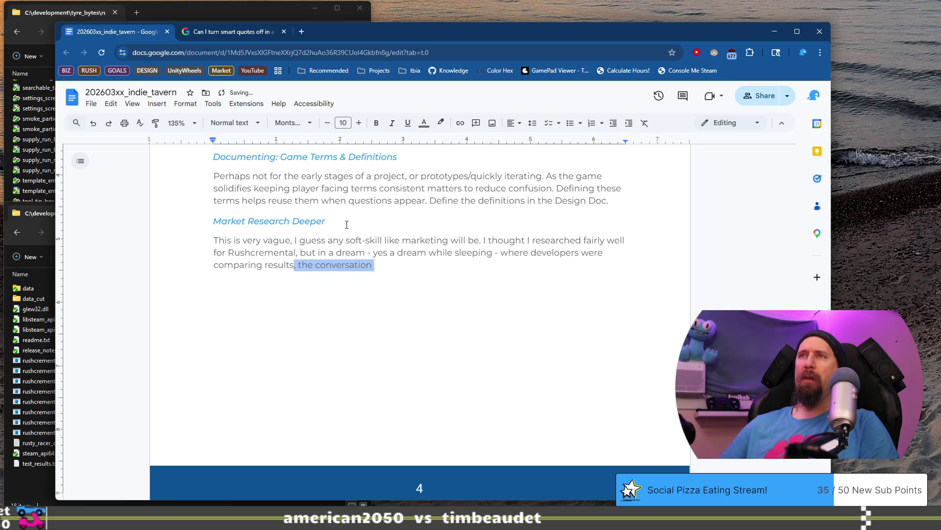
key("BackSpace")
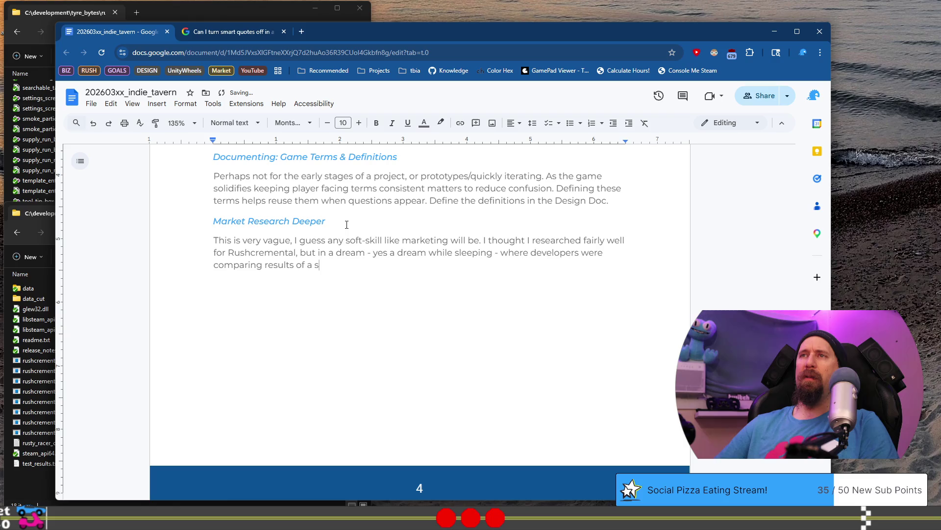
key("BackSpace")
type("different")
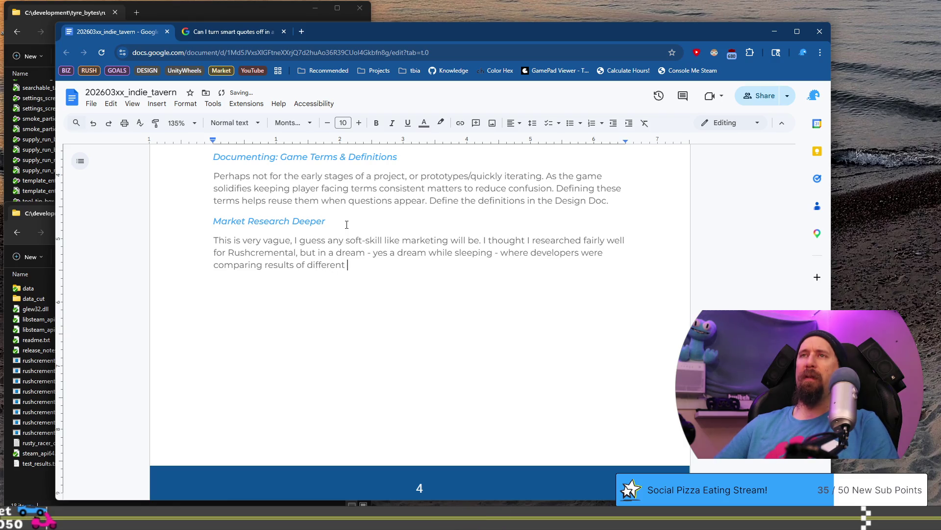
type(" games and thei")
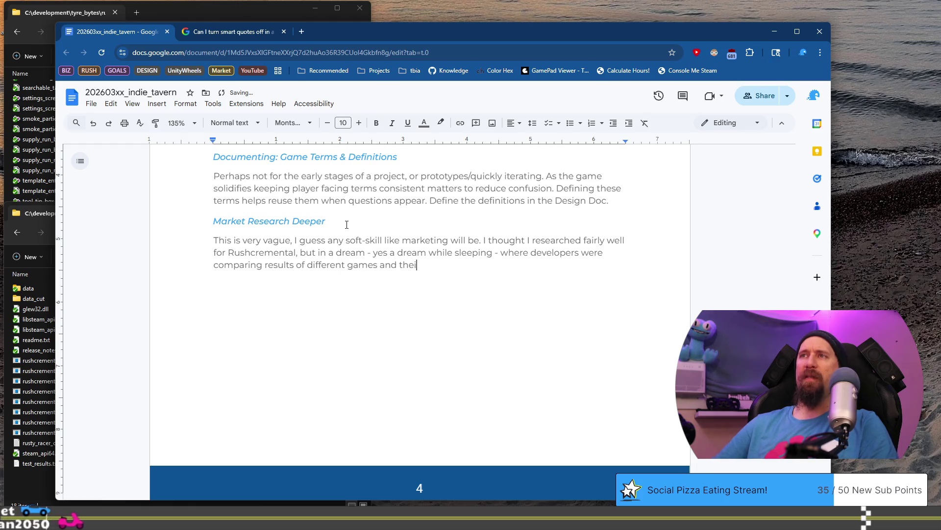
type("r success")
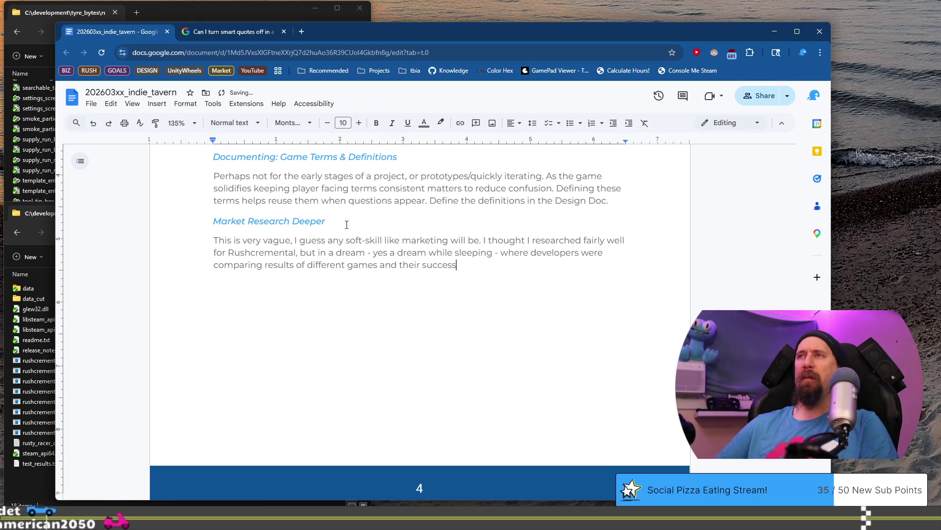
type(", it came ")
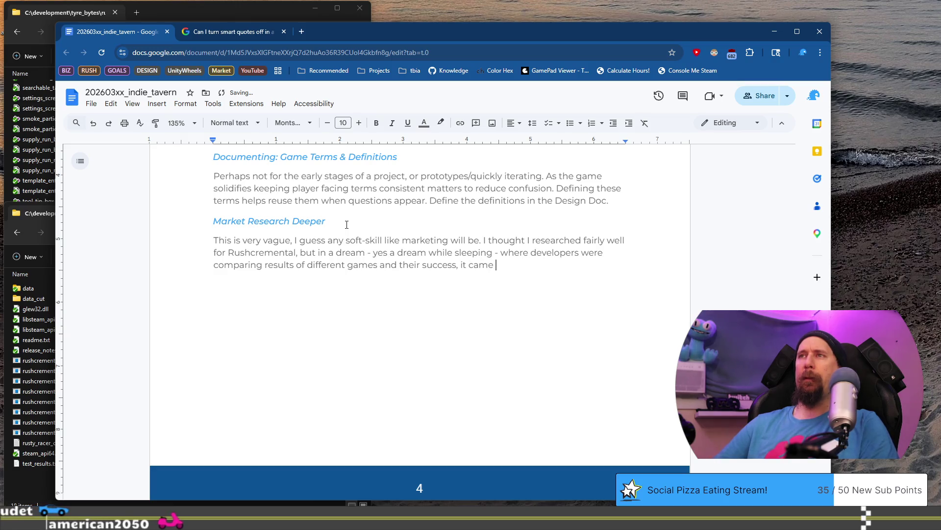
type("to sh")
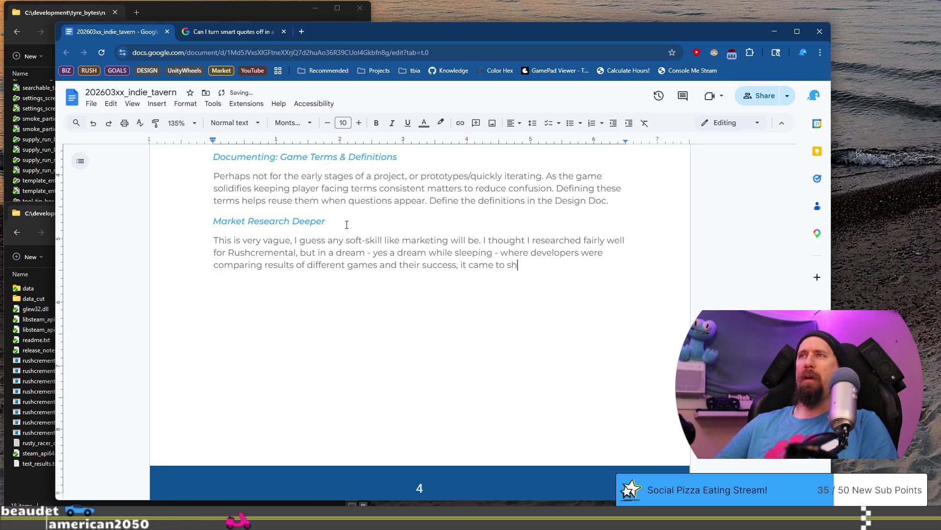
type("ow how s")
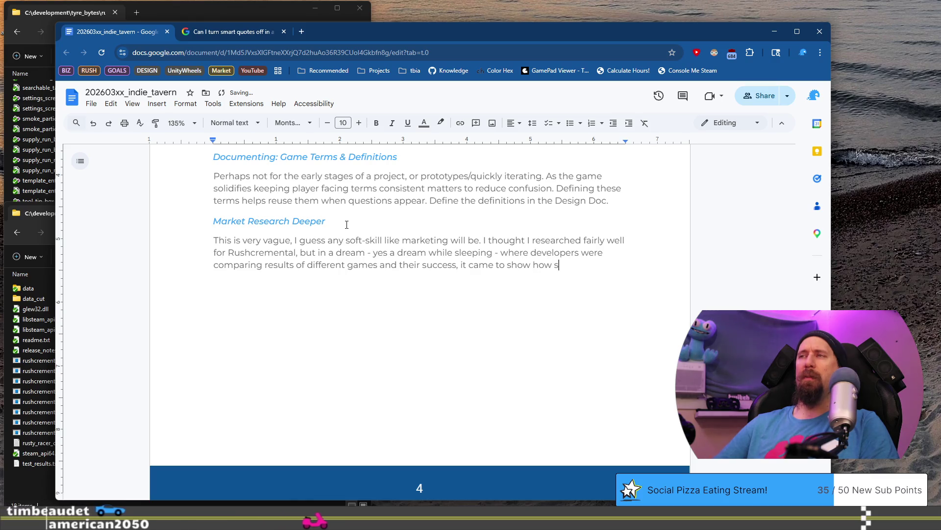
type("omething tiny")
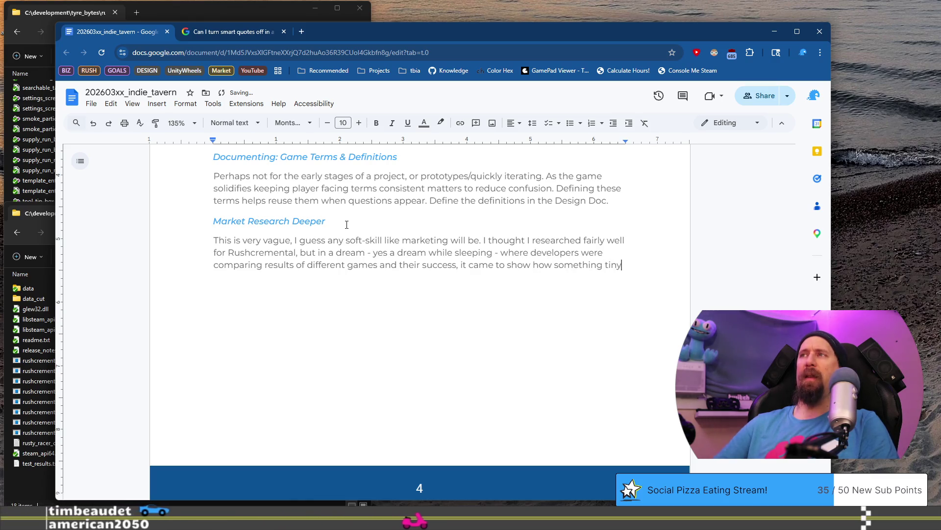
type(" dan")
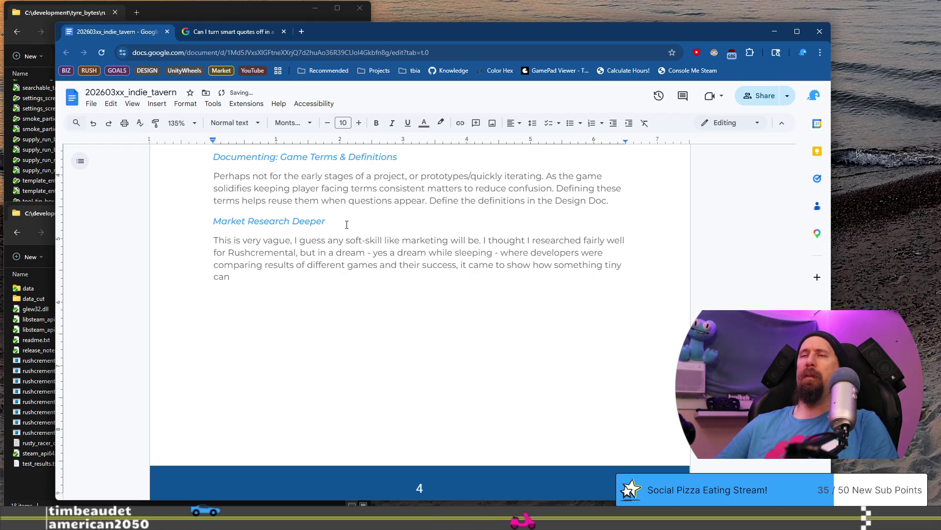
type("ake")
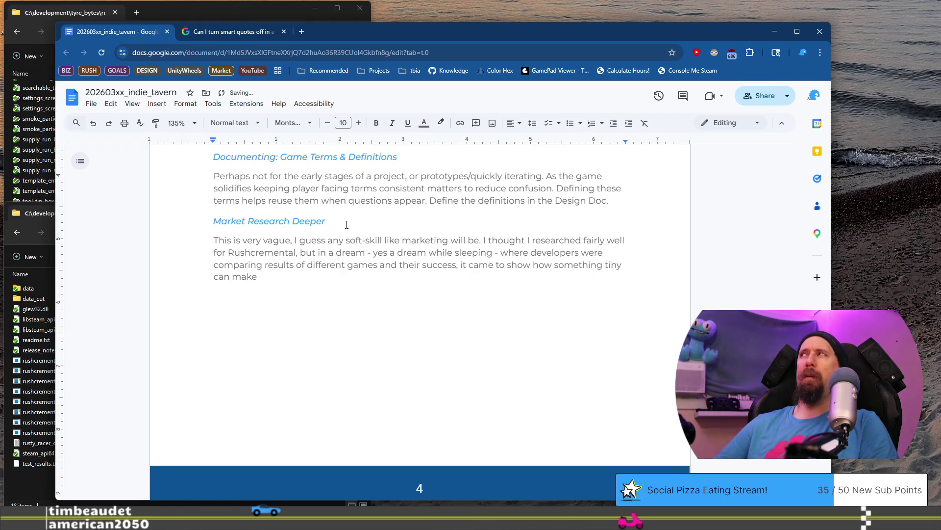
type(" the sales.")
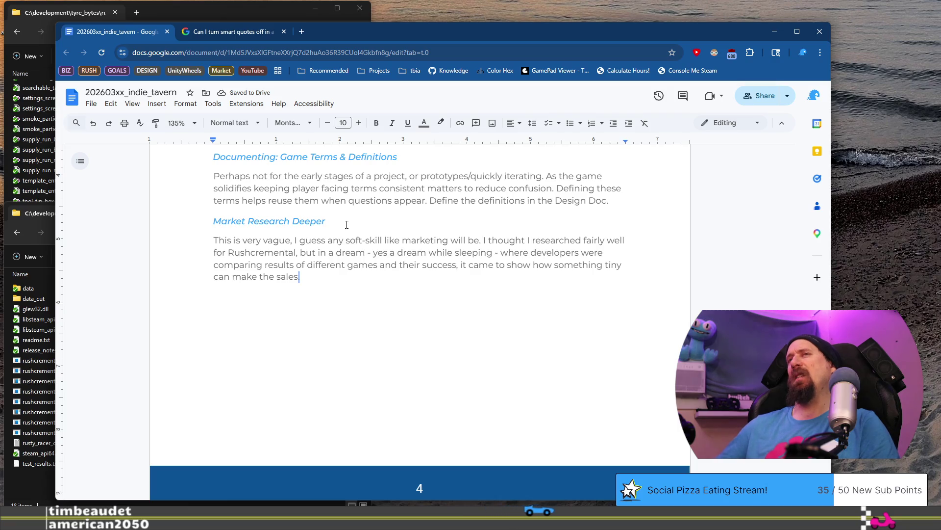
key("ctrl+shift+Left")
key("ctrl+shift+Left")
type("giv")
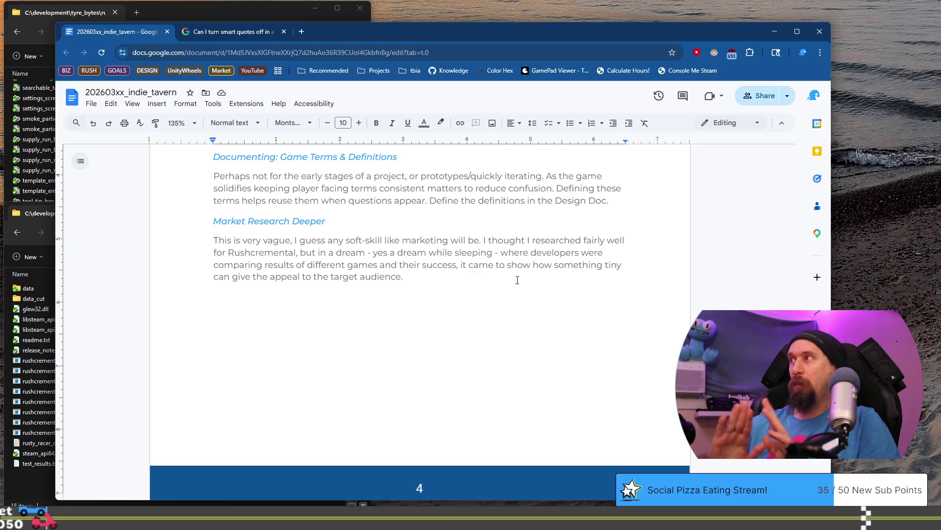
Add 'In the dream one of the games captured the audience that enjoyed', then search 'TMNT cartoon' in a new tab.
type("In ")
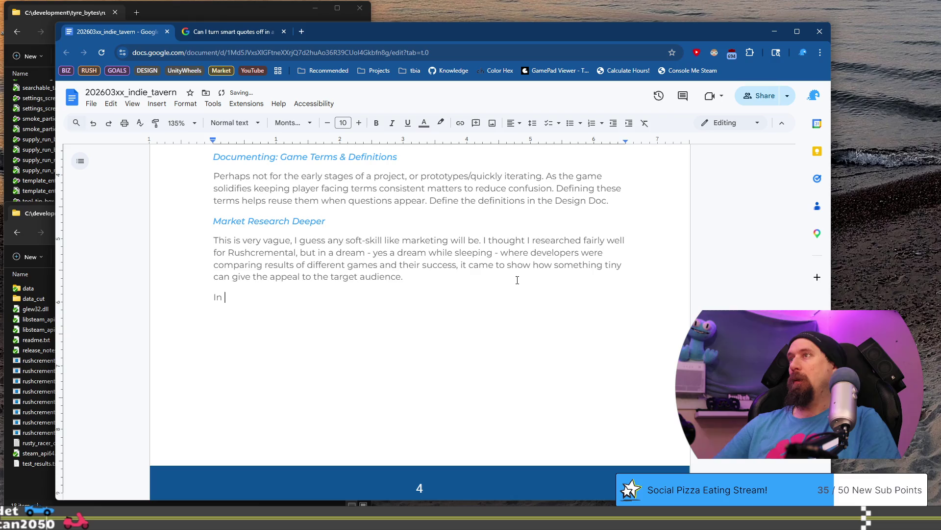
type("the dream one")
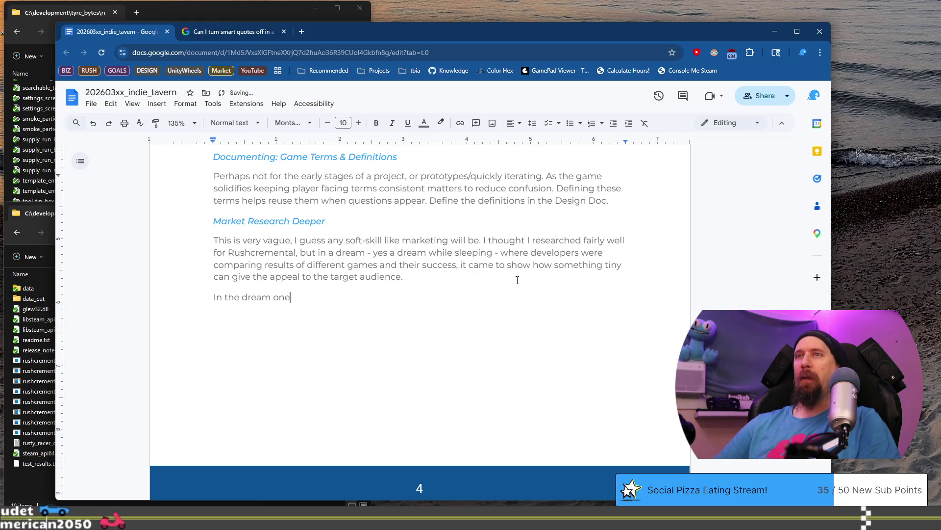
type(" of the games ")
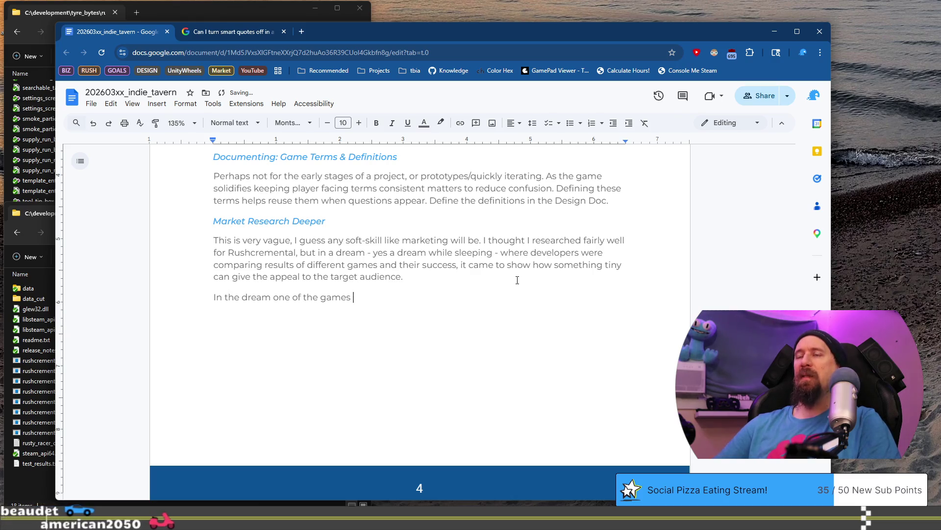
type("captured th")
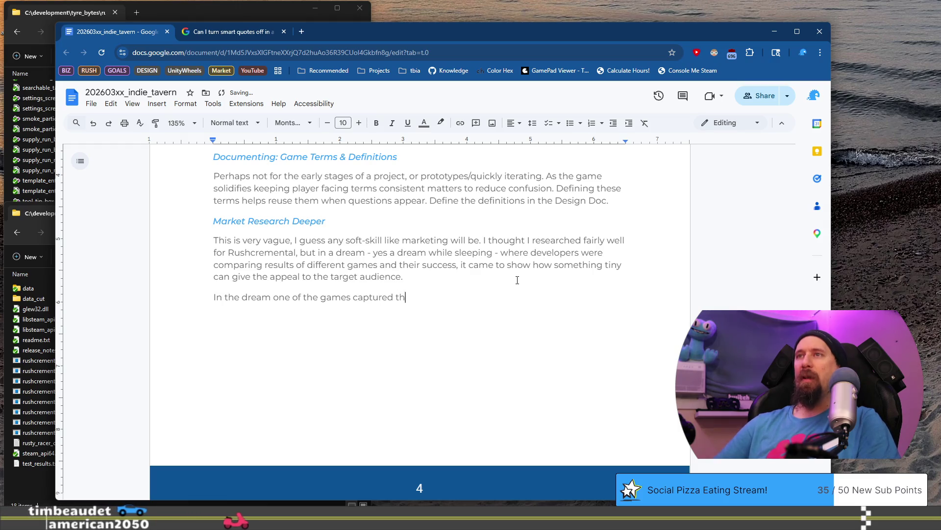
type("e audience t")
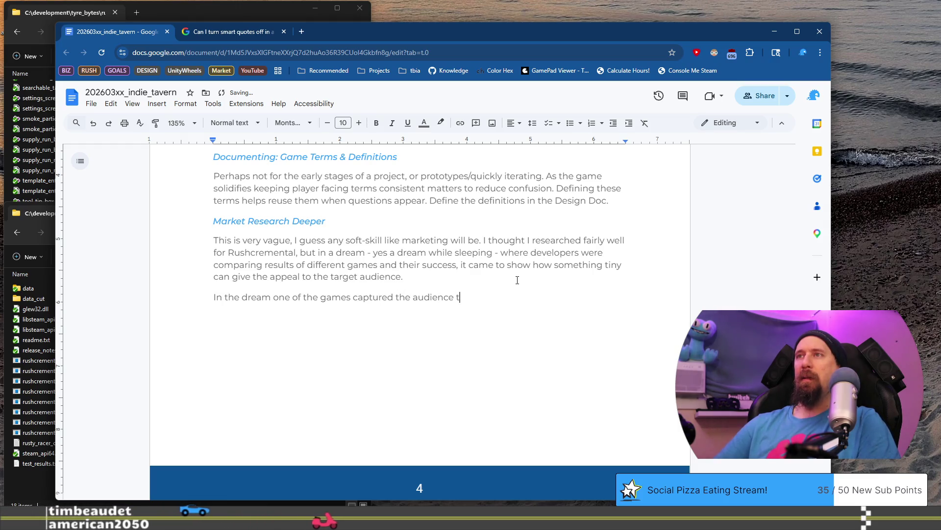
type("hat enjoyed")
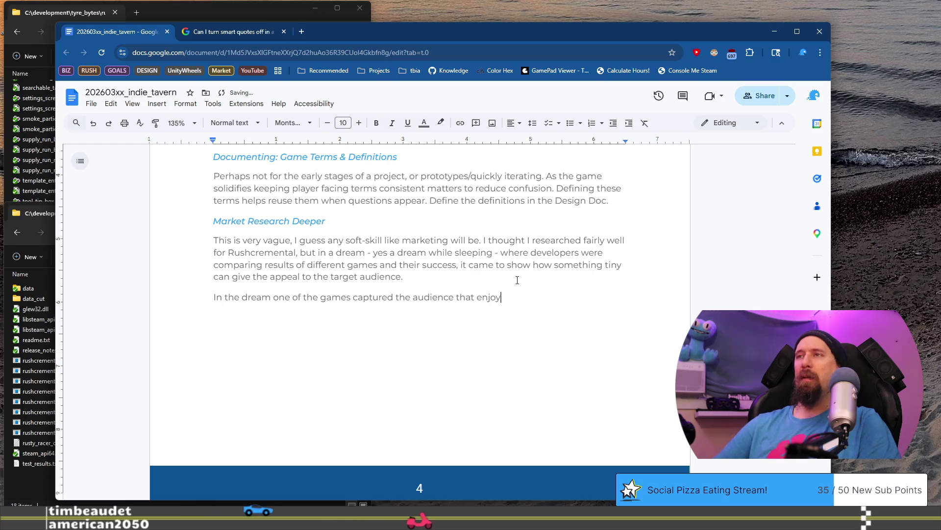
key("ctrl+t")
type("TMNT")
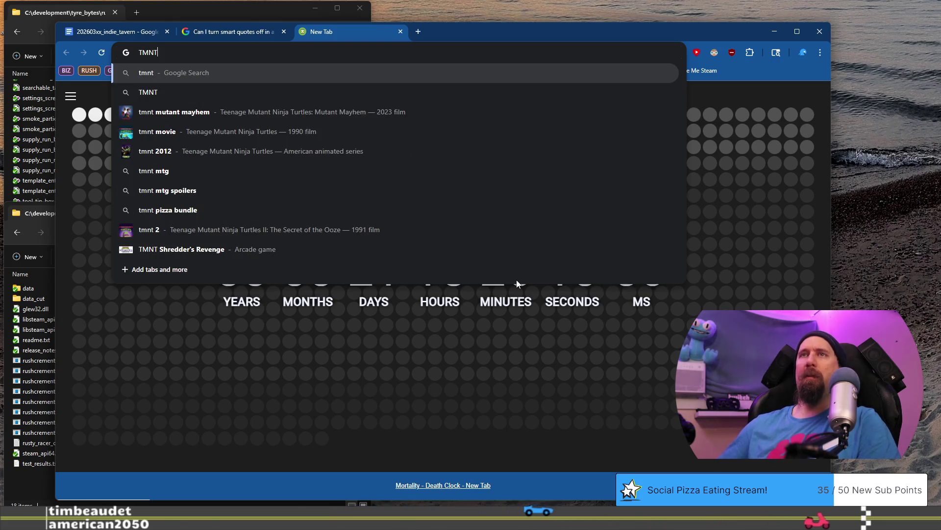
type(" cartoon")
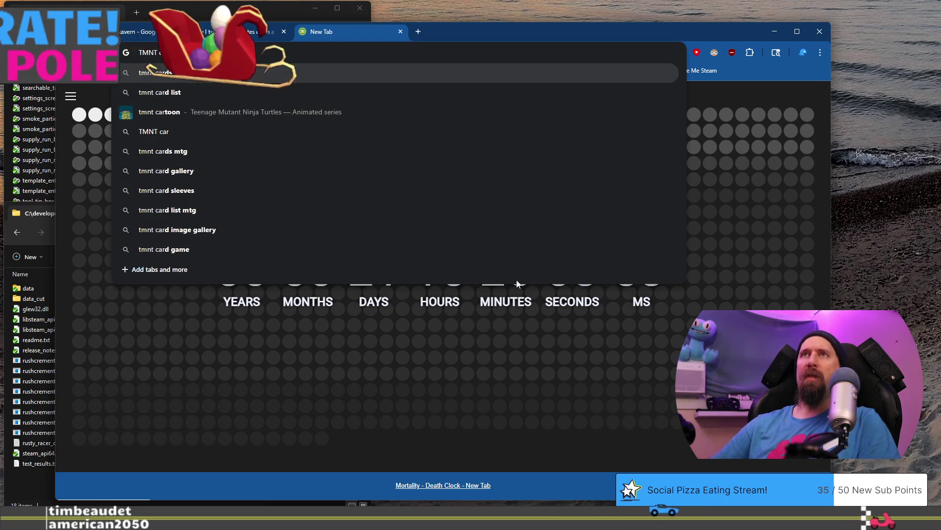
key("Return")
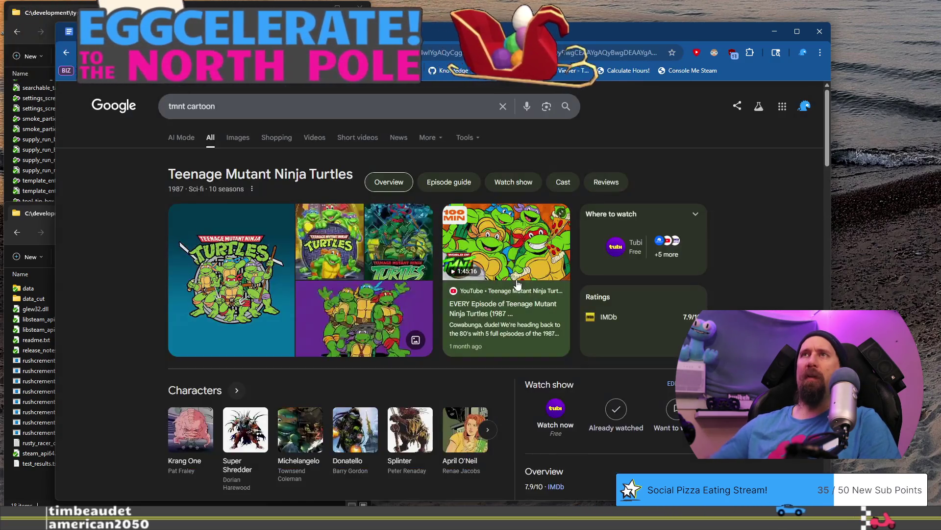
left_click(269, 249)
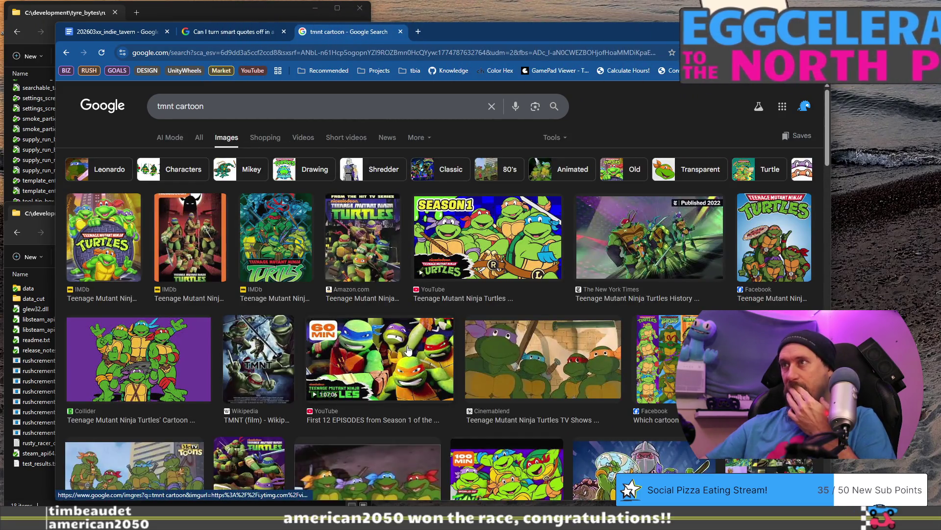
scroll(410, 346, "down", 2)
scroll(407, 350, "down", 1)
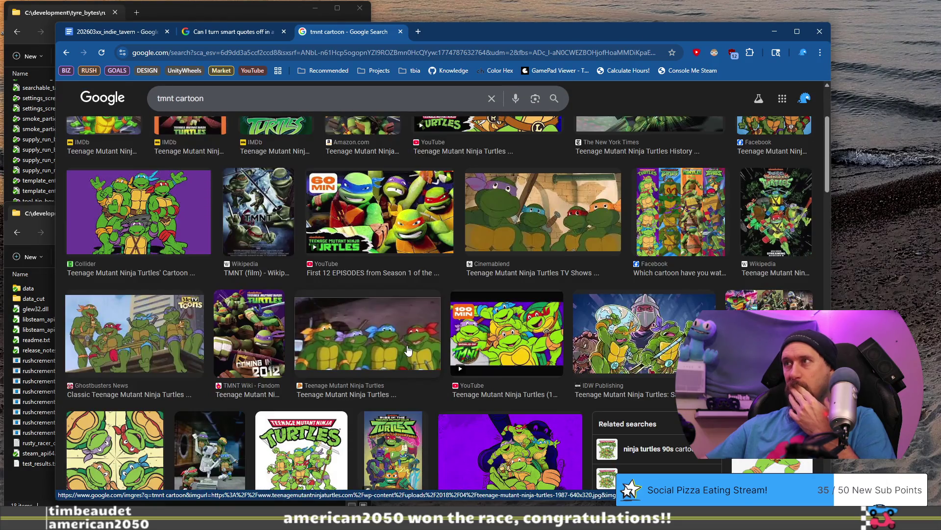
scroll(367, 326, "down", 1)
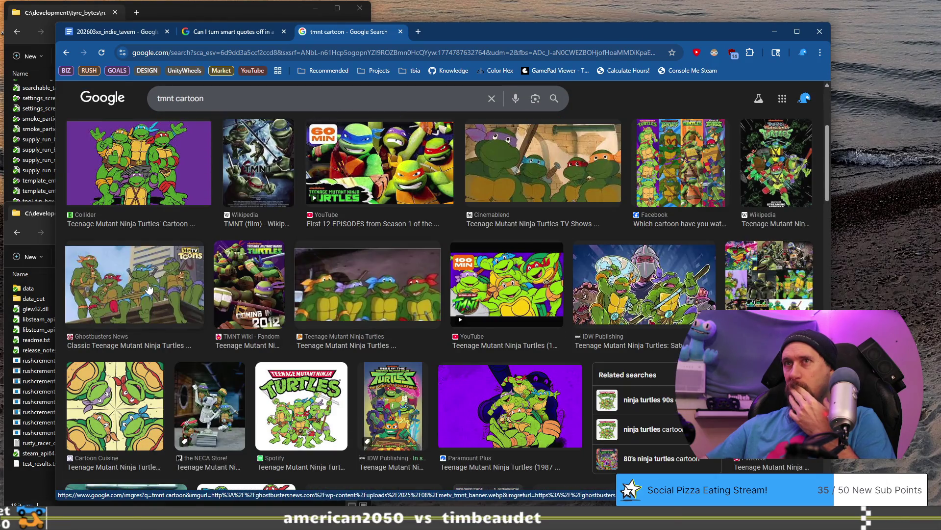
scroll(150, 288, "down", 6)
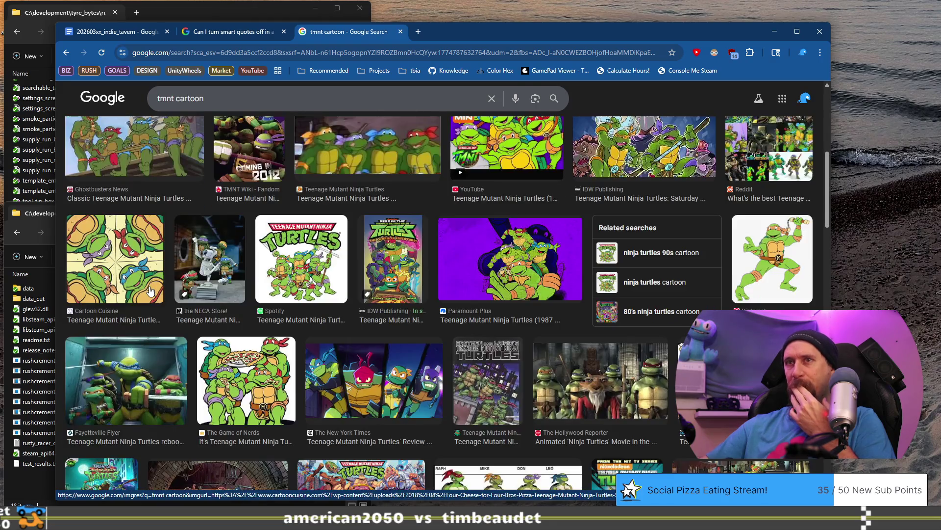
scroll(150, 290, "down", 2)
scroll(142, 245, "up", 6)
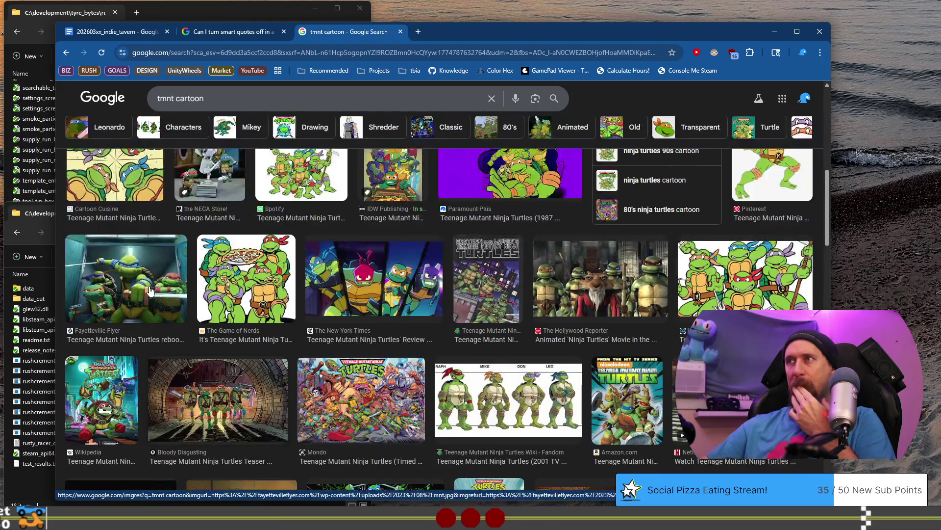
scroll(134, 213, "up", 1)
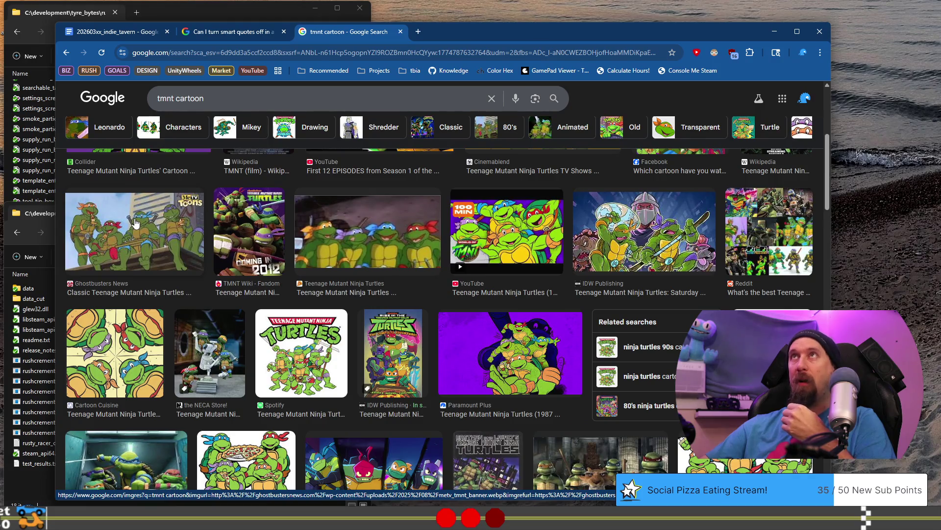
scroll(136, 224, "down", 15)
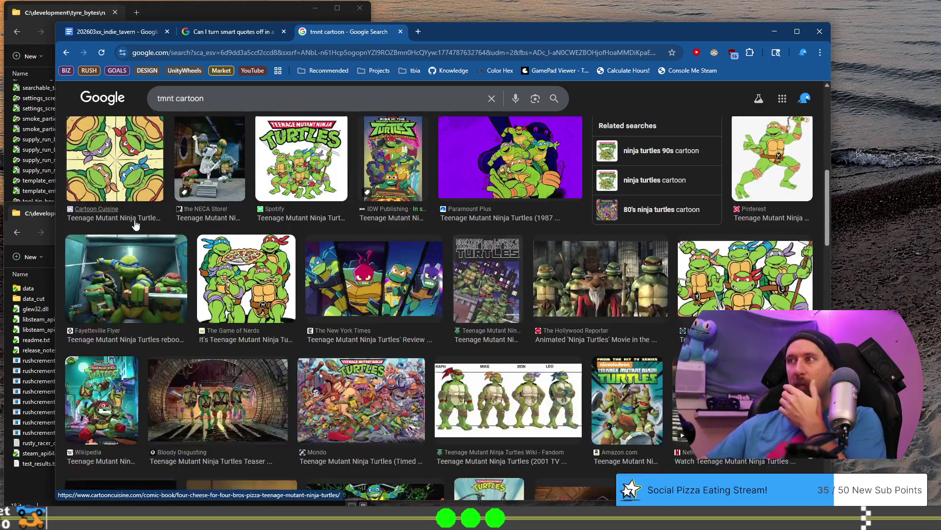
scroll(136, 224, "down", 7)
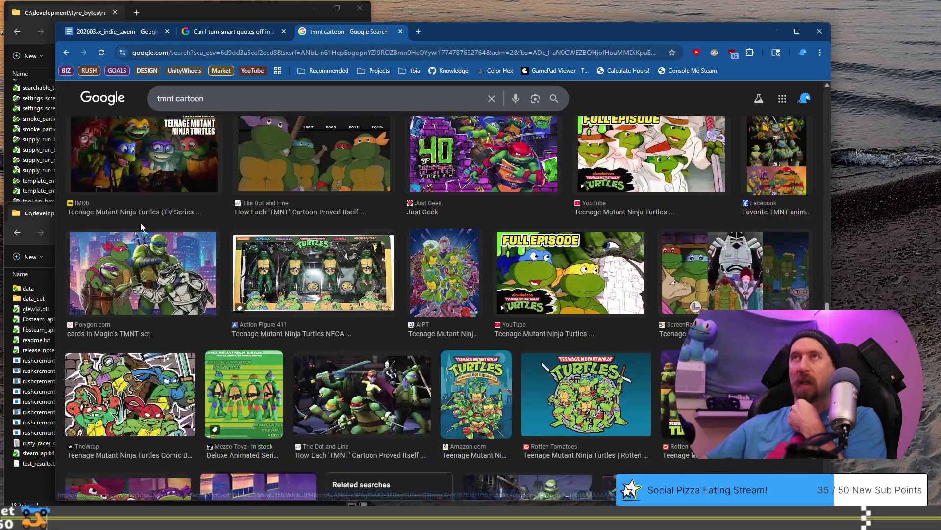
scroll(141, 227, "down", 3)
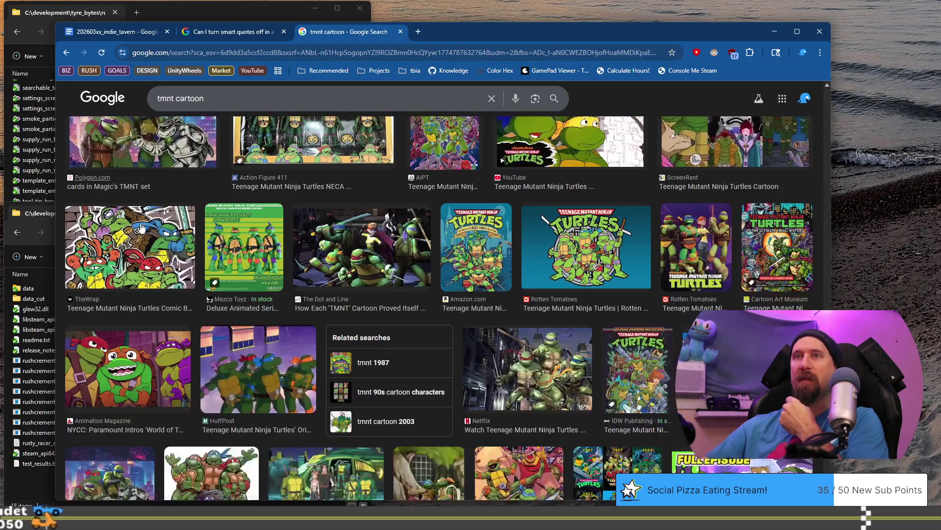
scroll(141, 226, "down", 2)
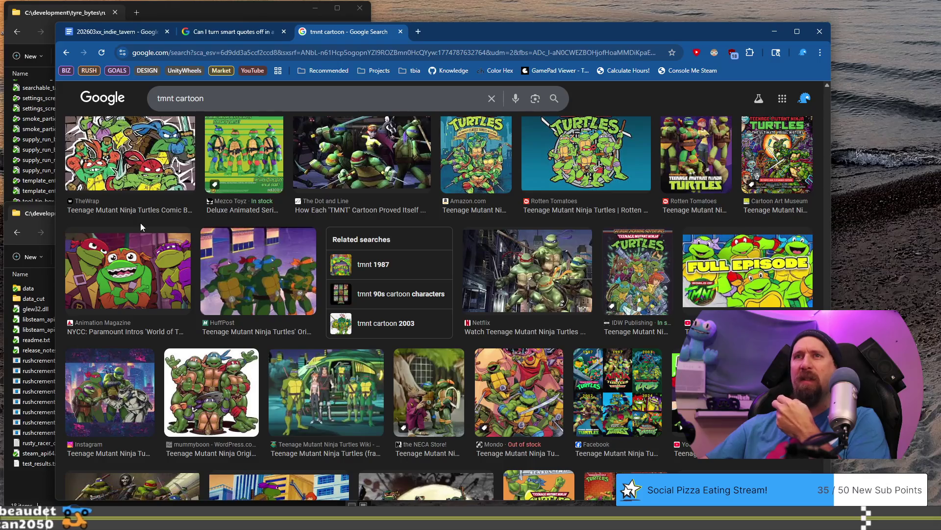
scroll(140, 223, "down", 3)
scroll(140, 226, "down", 3)
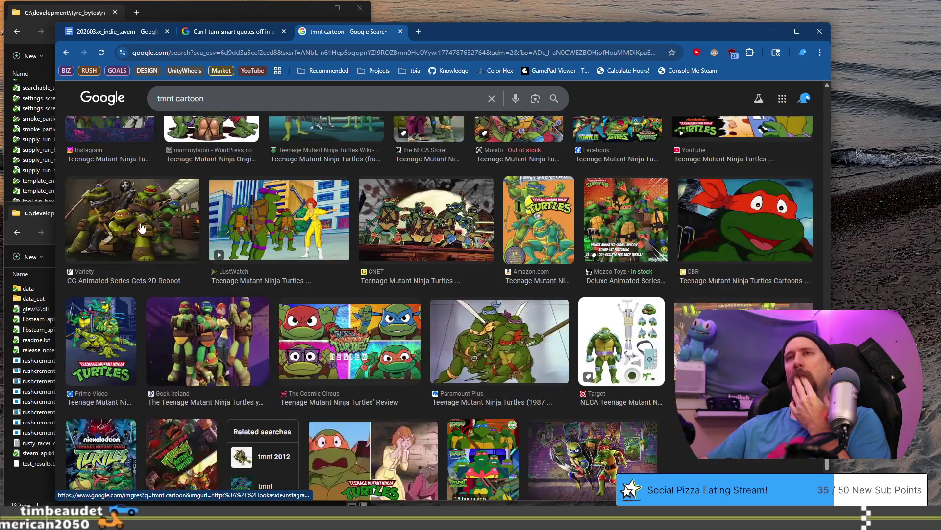
scroll(141, 226, "down", 3)
scroll(141, 226, "down", 3)
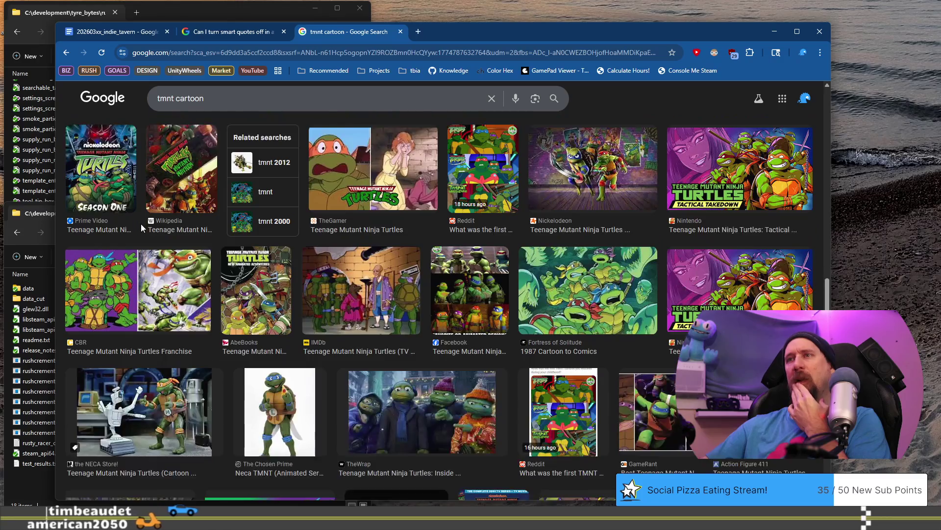
scroll(282, 304, "down", 4)
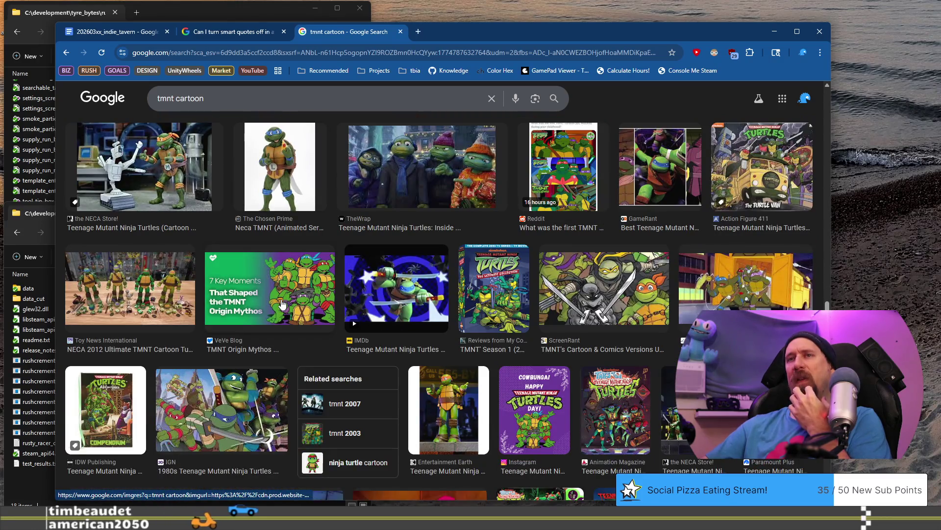
scroll(282, 304, "down", 3)
scroll(282, 304, "down", 3)
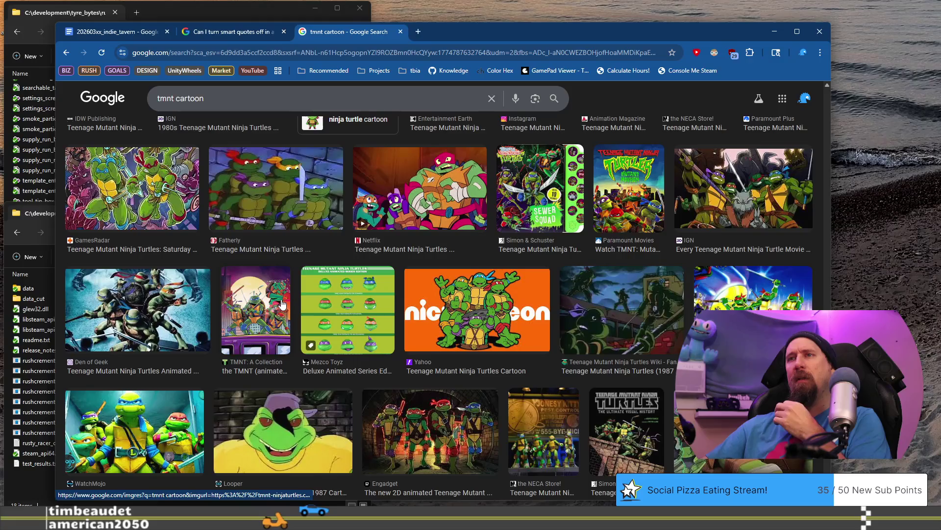
scroll(282, 304, "down", 10)
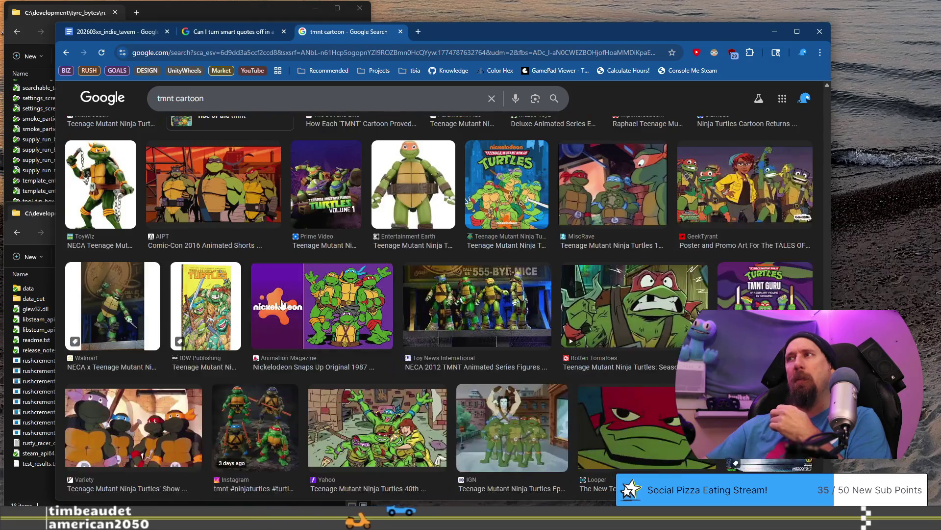
scroll(282, 304, "down", 3)
scroll(369, 352, "down", 2)
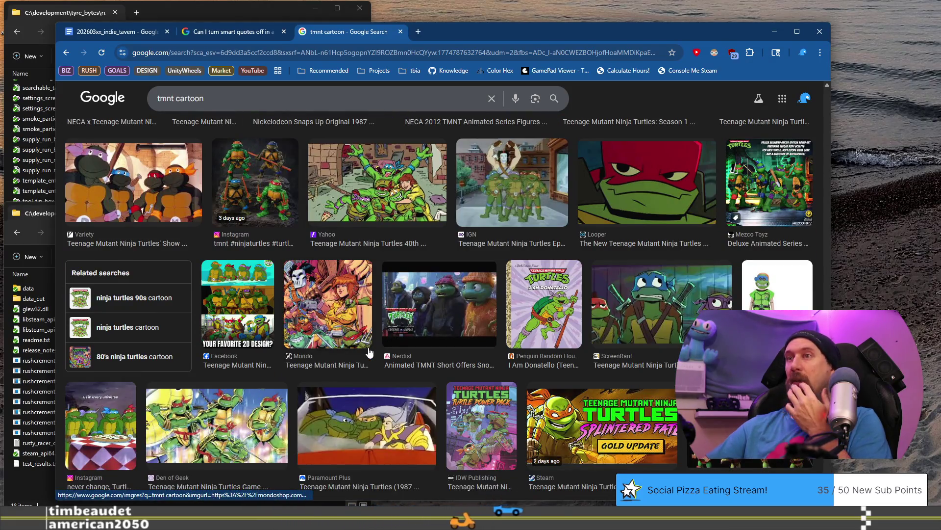
scroll(370, 352, "down", 7)
scroll(369, 351, "down", 12)
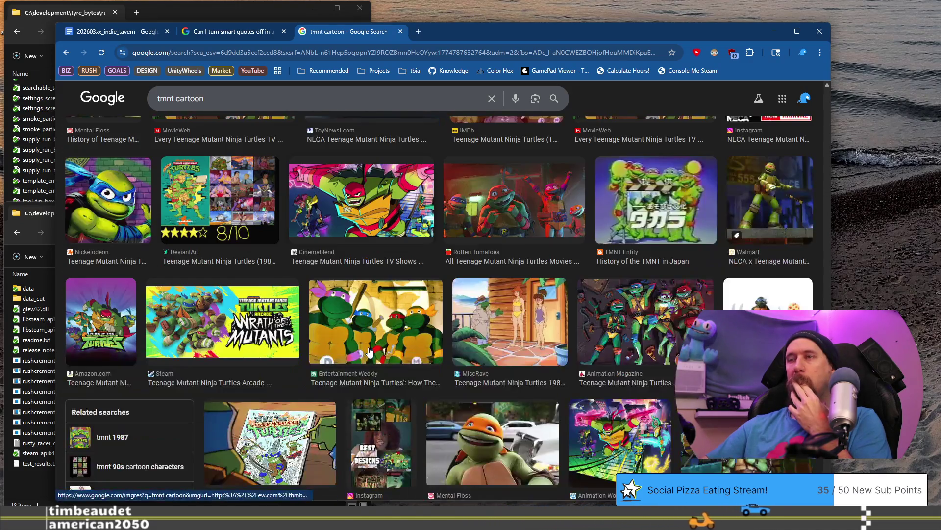
scroll(369, 352, "down", 3)
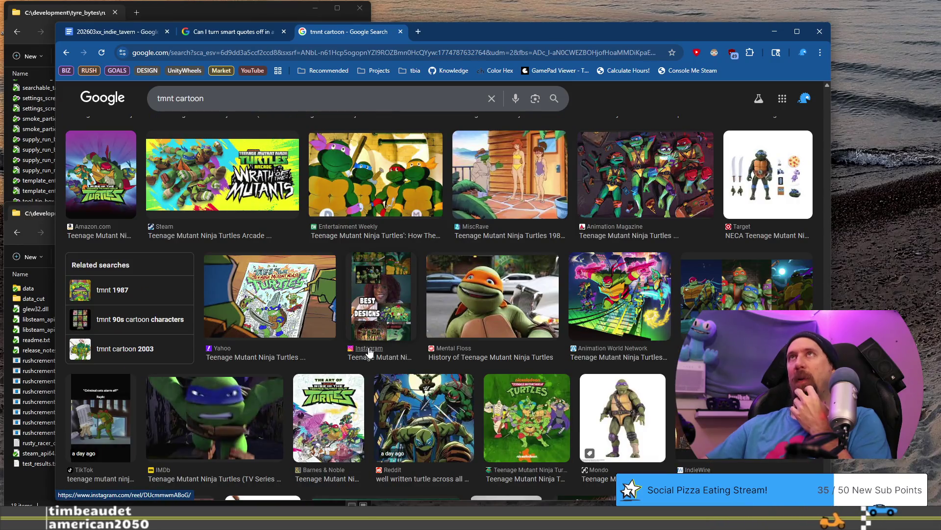
scroll(369, 352, "down", 4)
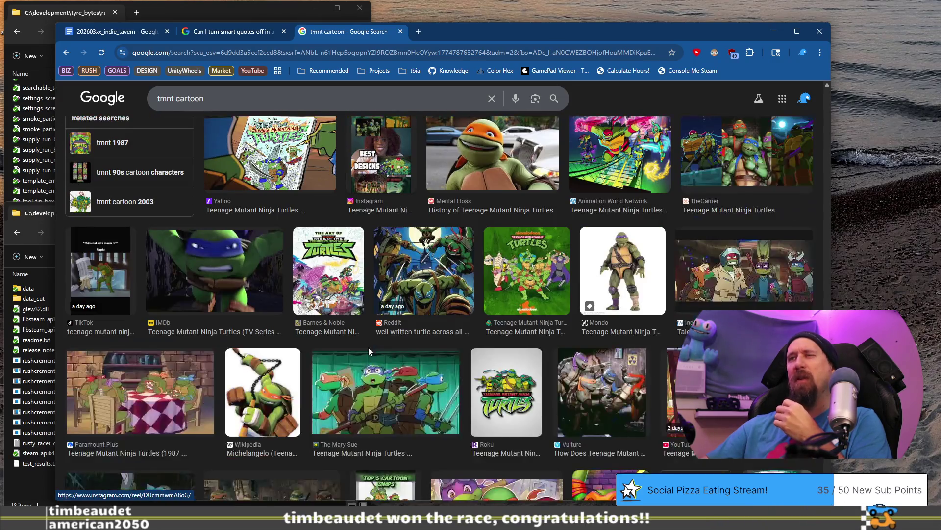
scroll(368, 351, "down", 2)
scroll(368, 351, "down", 3)
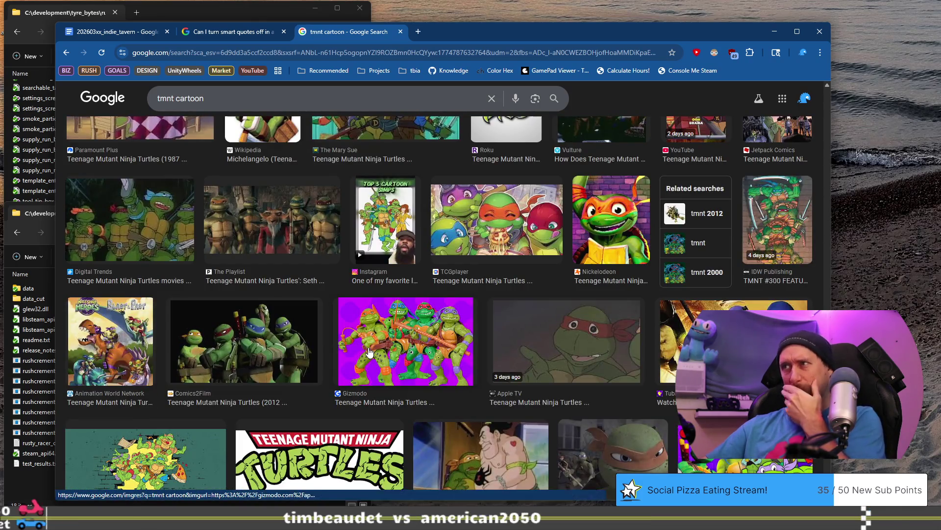
scroll(369, 352, "down", 6)
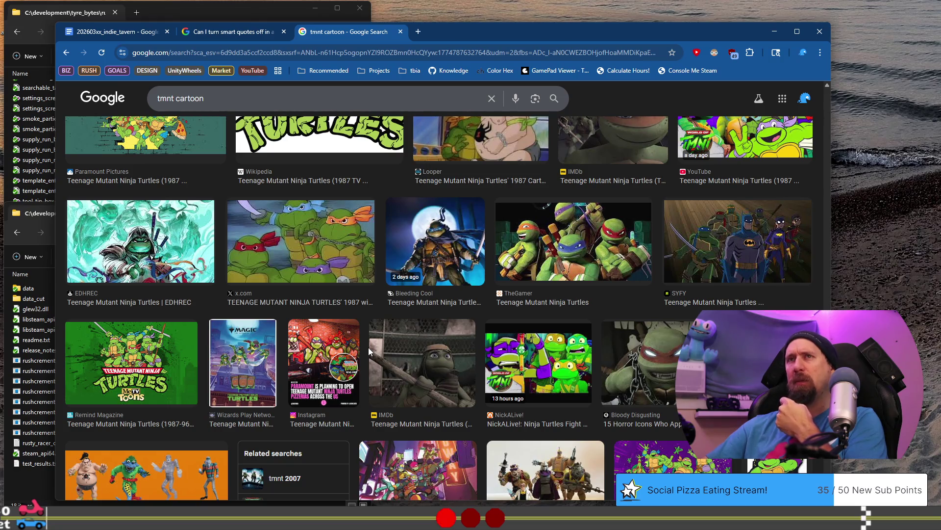
scroll(368, 350, "down", 2)
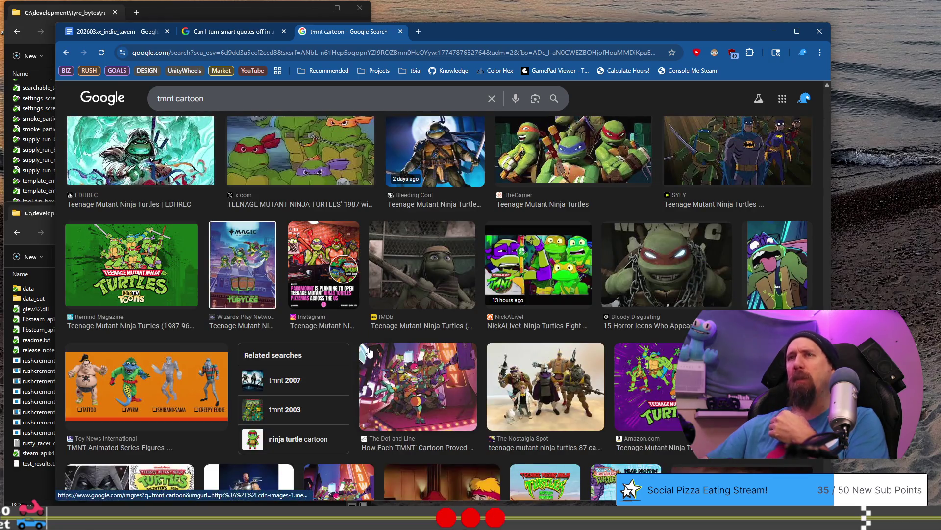
scroll(368, 352, "down", 4)
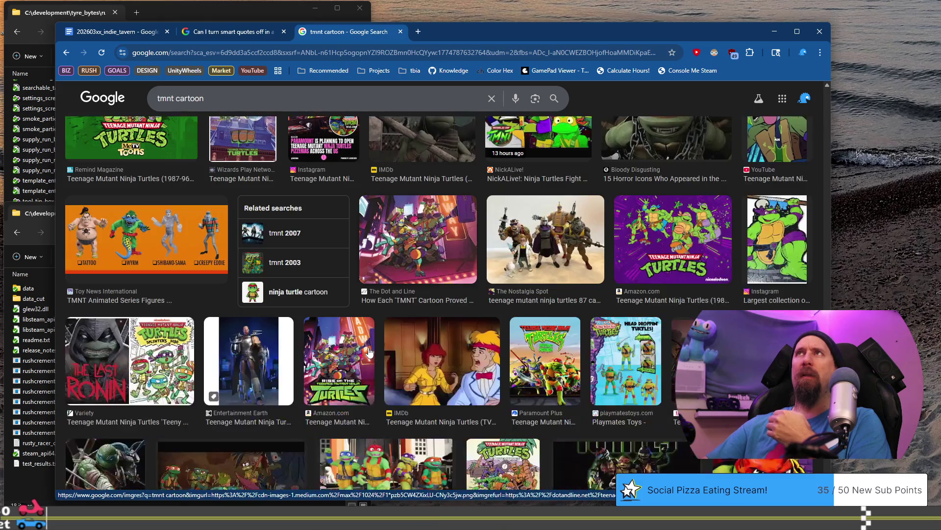
scroll(369, 351, "down", 5)
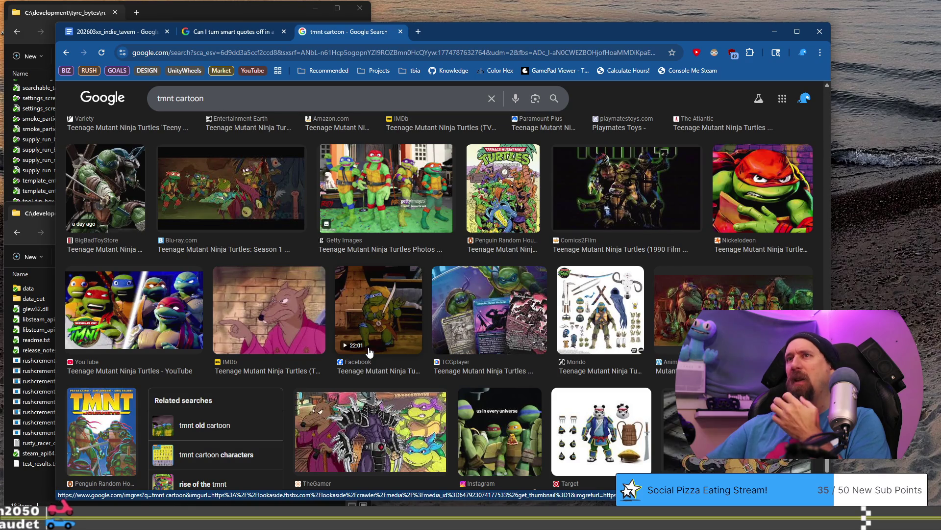
scroll(369, 352, "down", 4)
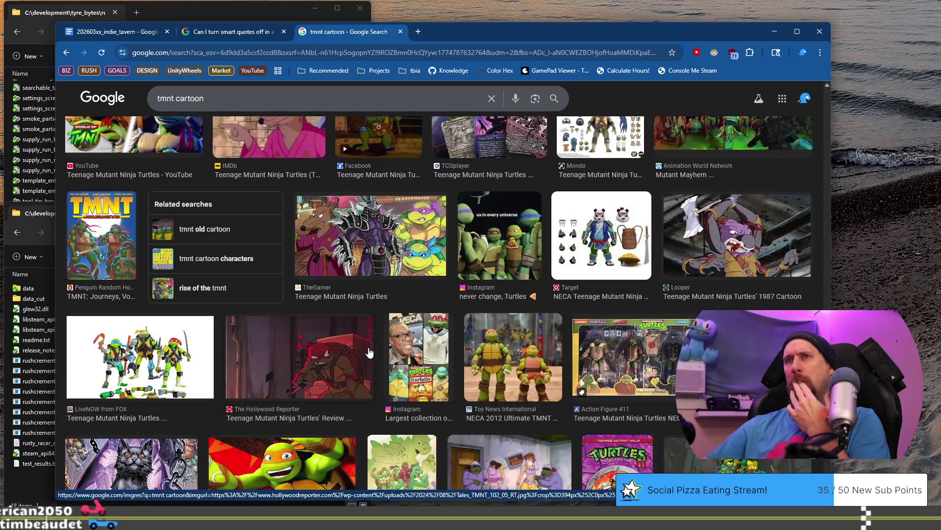
scroll(370, 352, "down", 3)
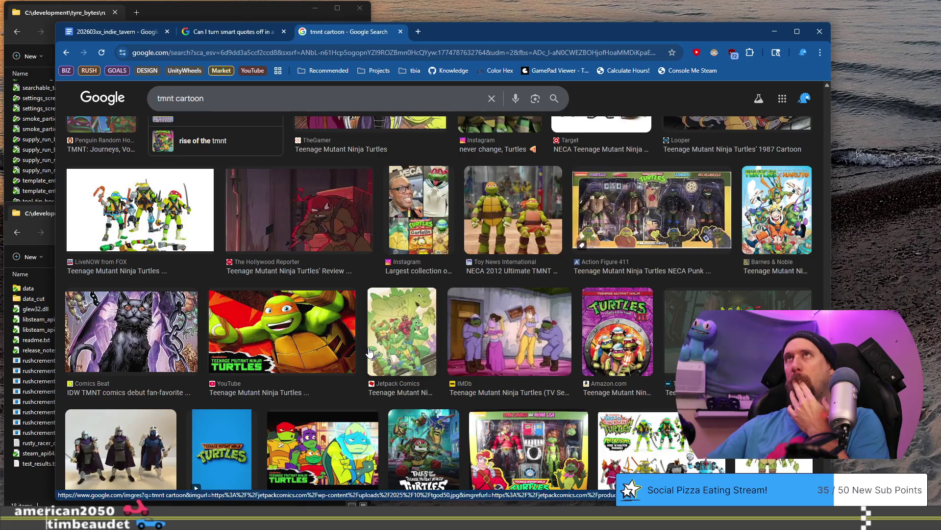
scroll(369, 352, "down", 9)
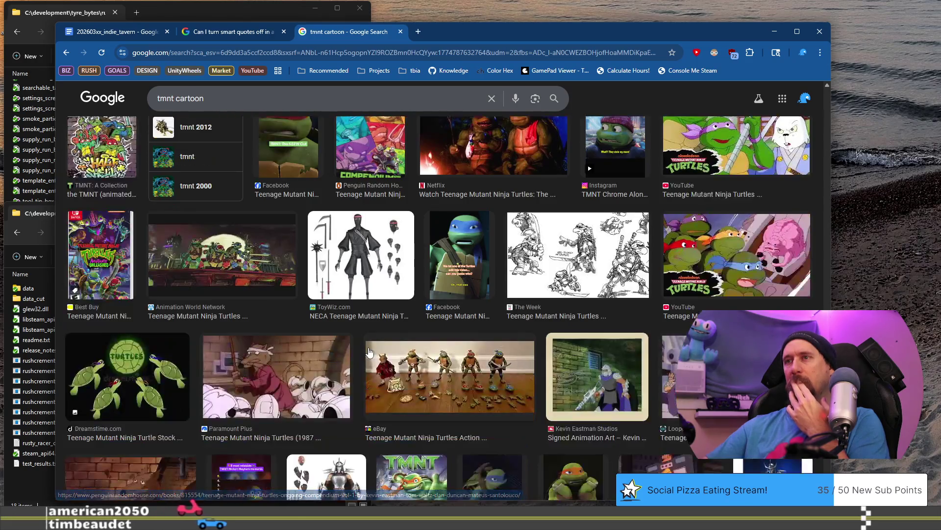
scroll(370, 351, "down", 3)
scroll(369, 351, "down", 7)
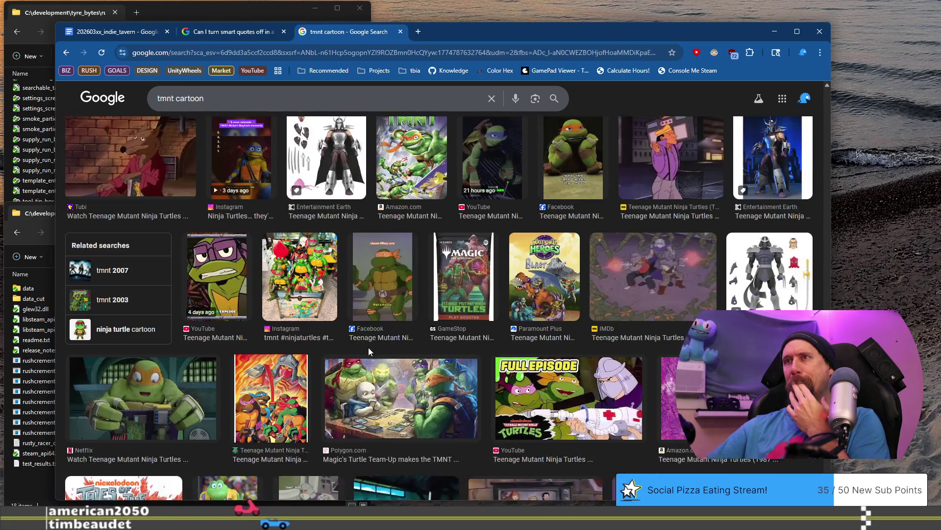
scroll(369, 351, "down", 3)
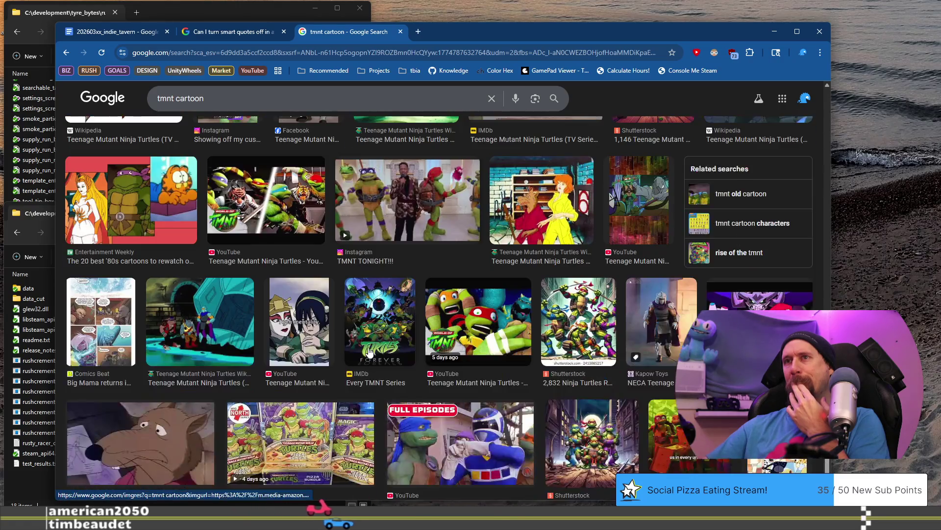
scroll(369, 352, "down", 2)
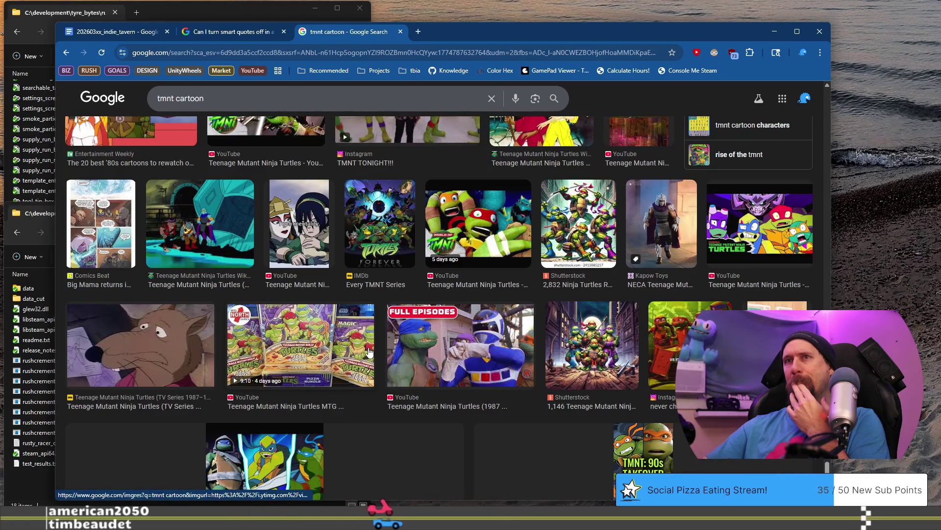
Preview the Splinter cartoon image, then switch the preview to the Cowabloga Sky Turtles image.
left_click(194, 341)
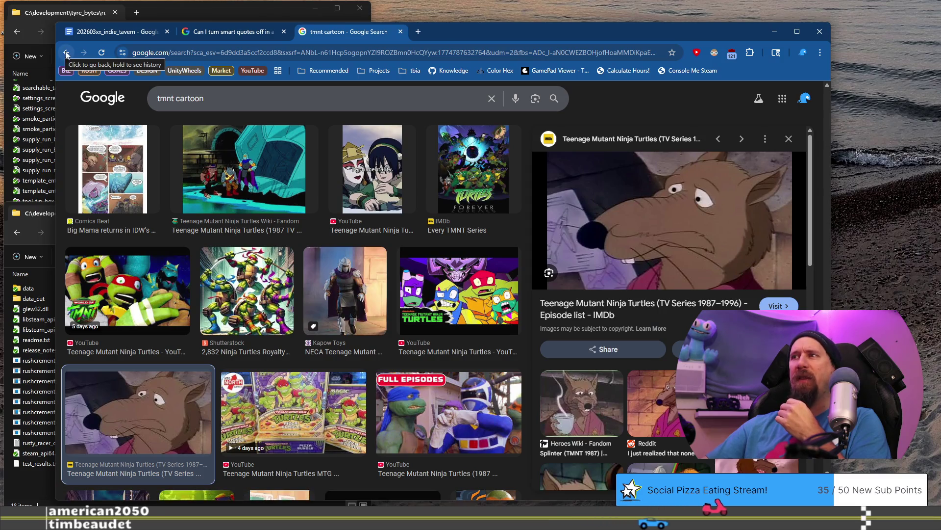
scroll(527, 342, "down", 2)
scroll(672, 294, "down", 2)
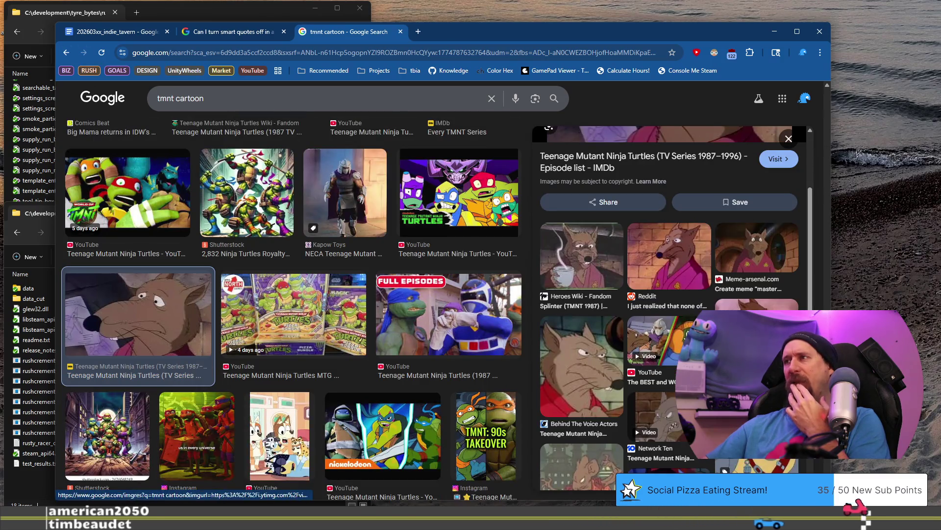
scroll(672, 295, "down", 2)
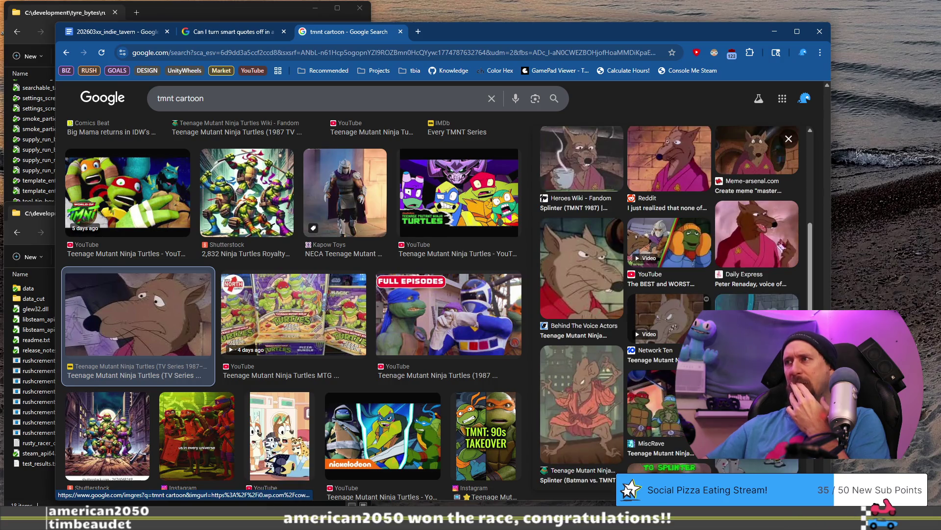
left_click(758, 333)
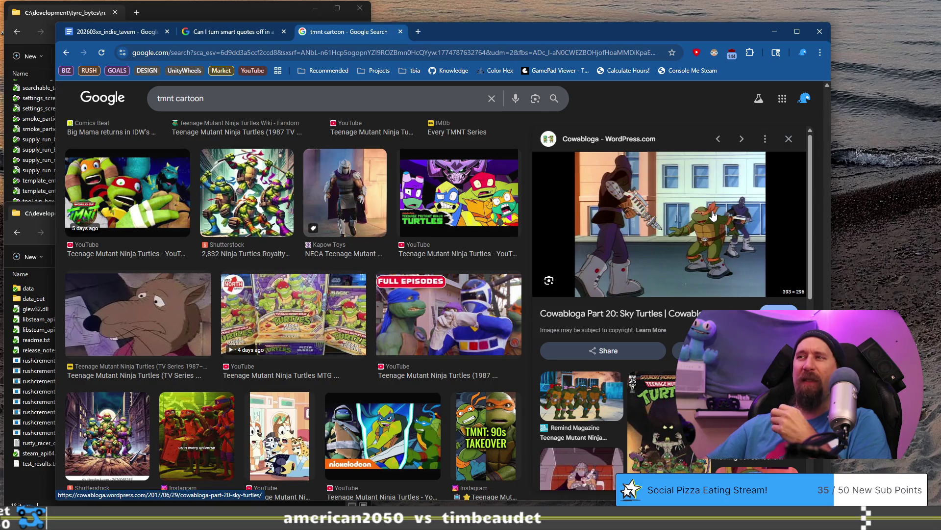
Switch the preview to the IMDb Teenage Mutant Ninja Turtles episode still.
scroll(713, 215, "down", 3)
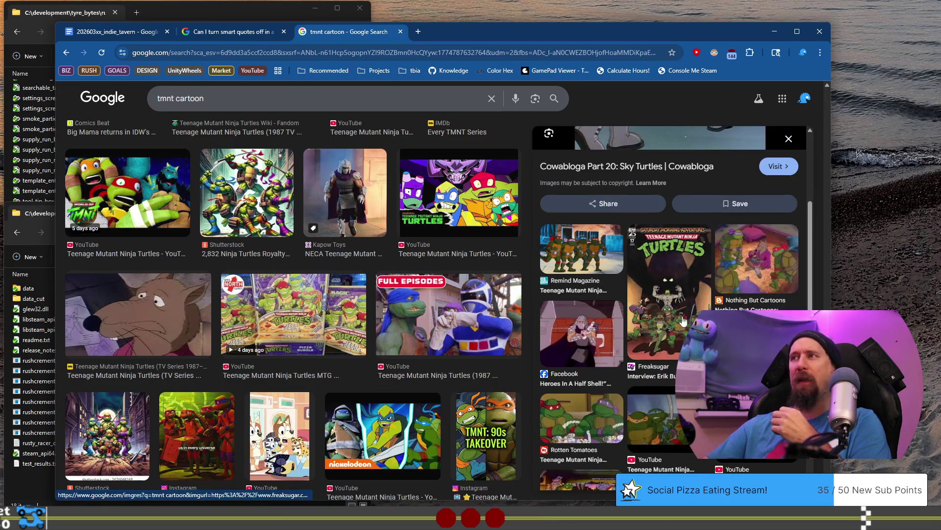
scroll(676, 362, "up", 3)
scroll(405, 353, "up", 5)
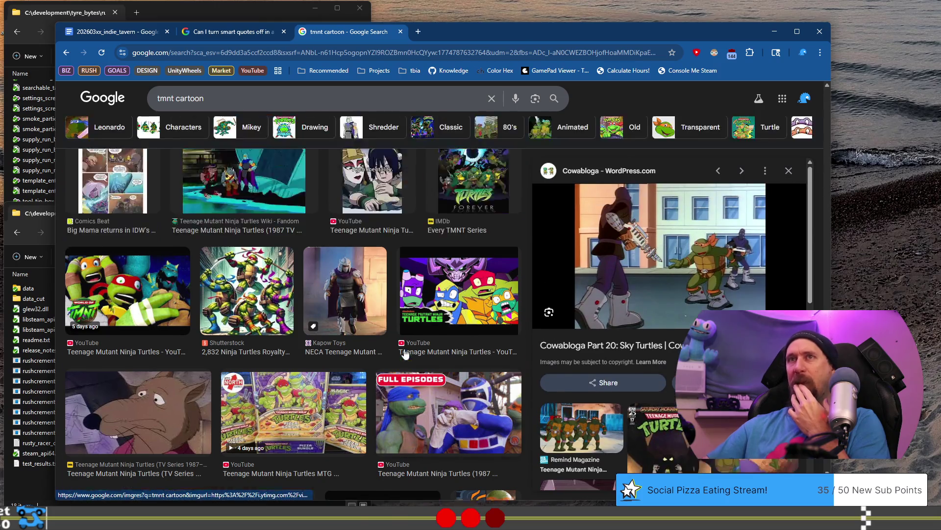
scroll(405, 353, "up", 5)
scroll(395, 366, "up", 5)
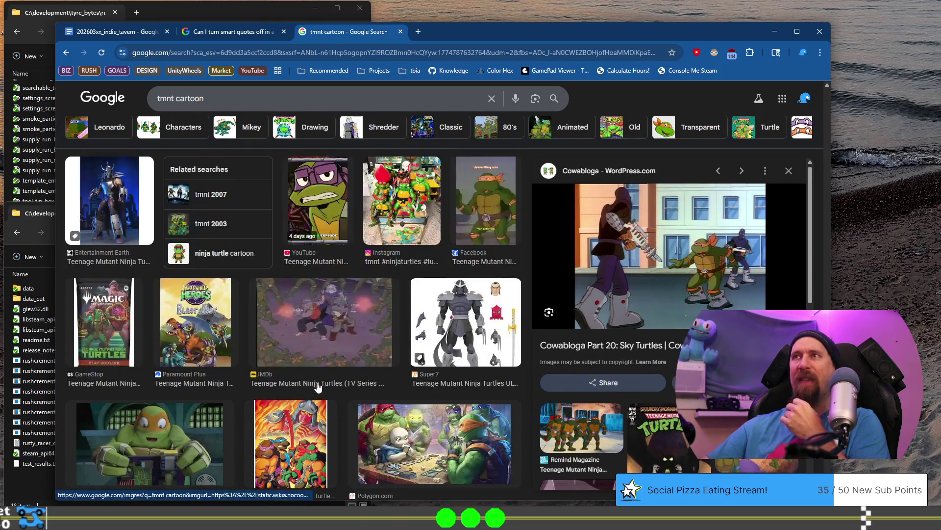
scroll(323, 346, "up", 10)
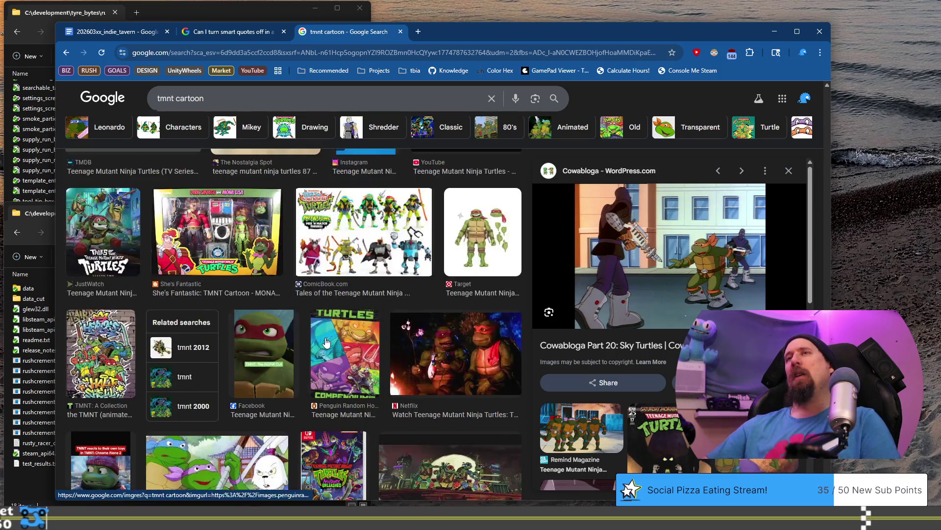
scroll(326, 341, "up", 5)
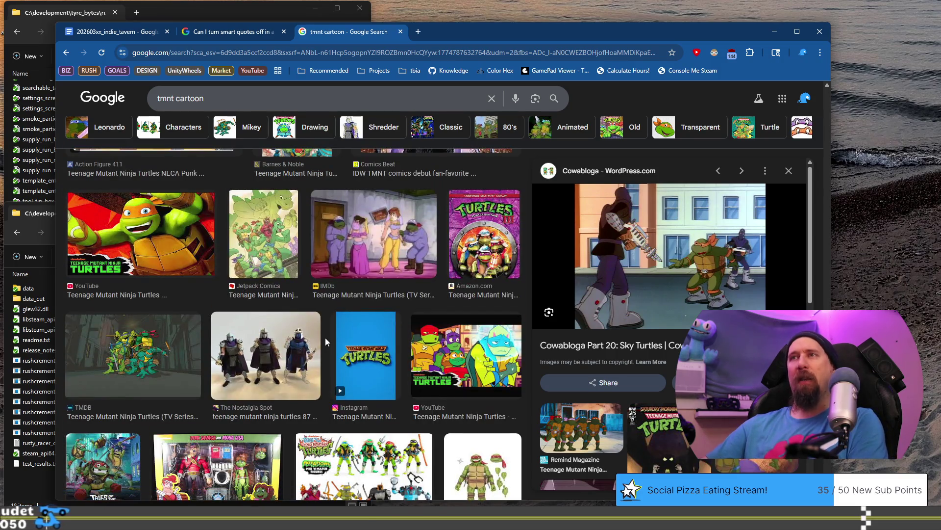
left_click(367, 253)
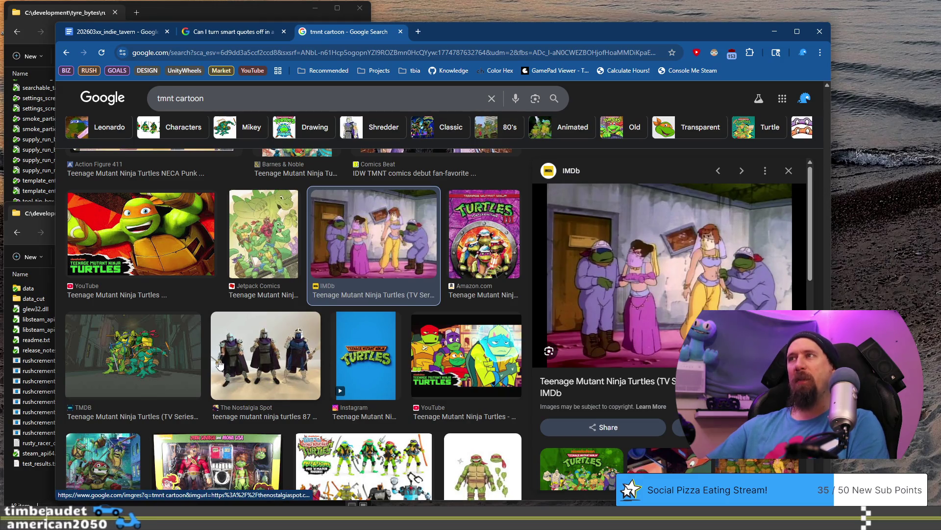
Preview the TheGamer Shredder image, the Magic: The Gathering TMNT art and the 1987 turtles image.
scroll(218, 363, "up", 3)
scroll(219, 364, "up", 10)
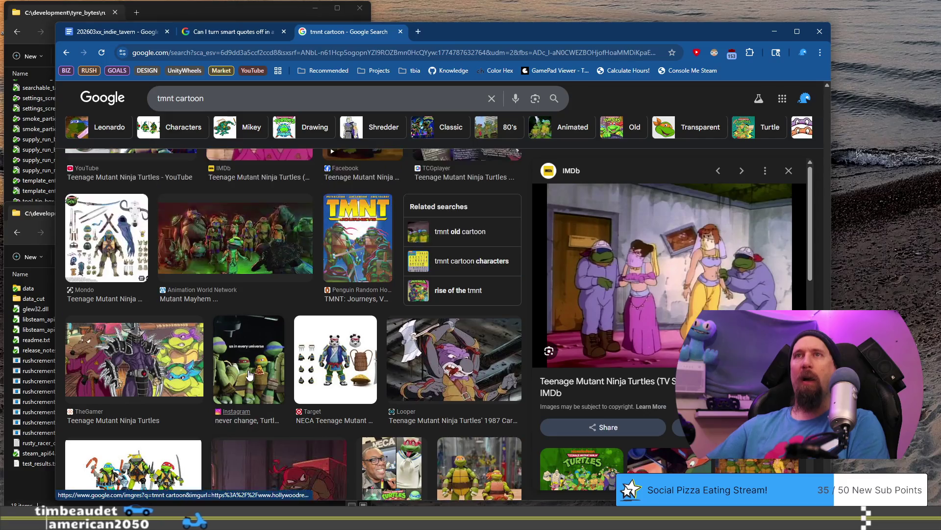
left_click(105, 364)
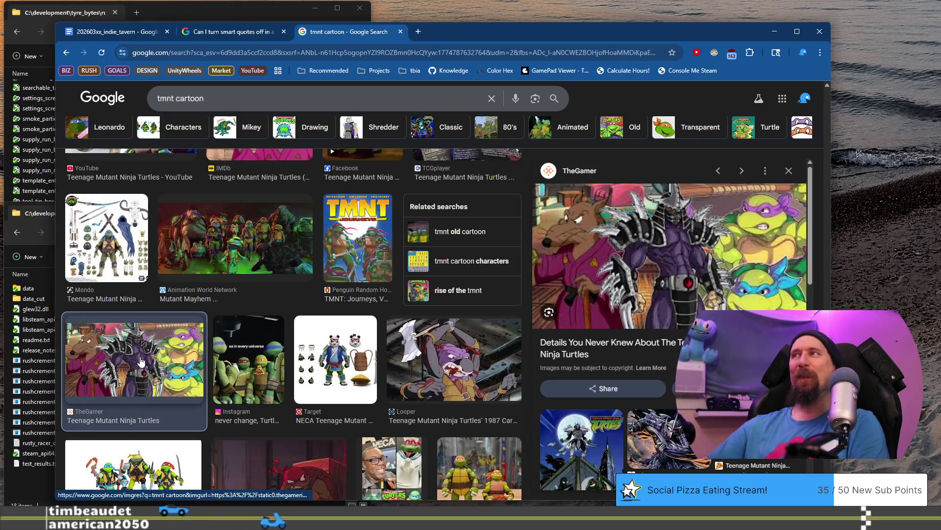
scroll(140, 361, "up", 6)
scroll(140, 361, "down", 3)
scroll(141, 361, "down", 3)
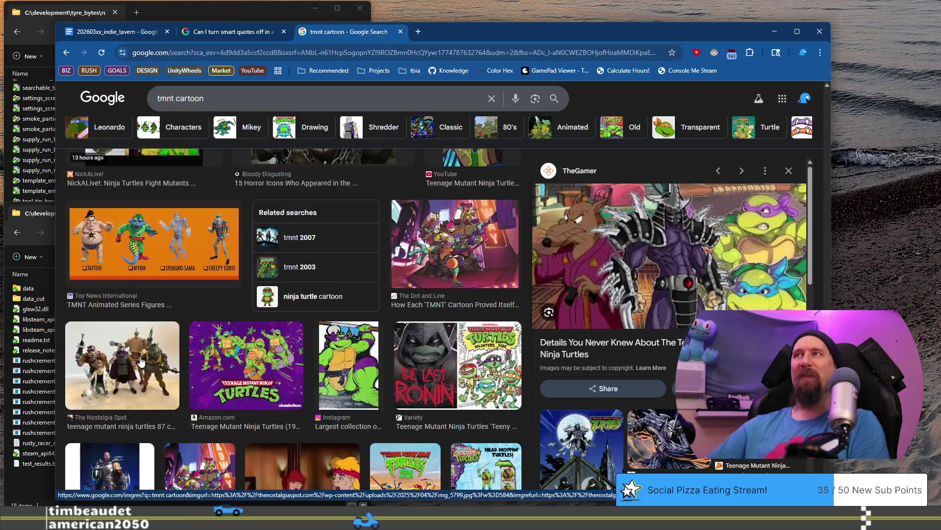
scroll(141, 360, "up", 6)
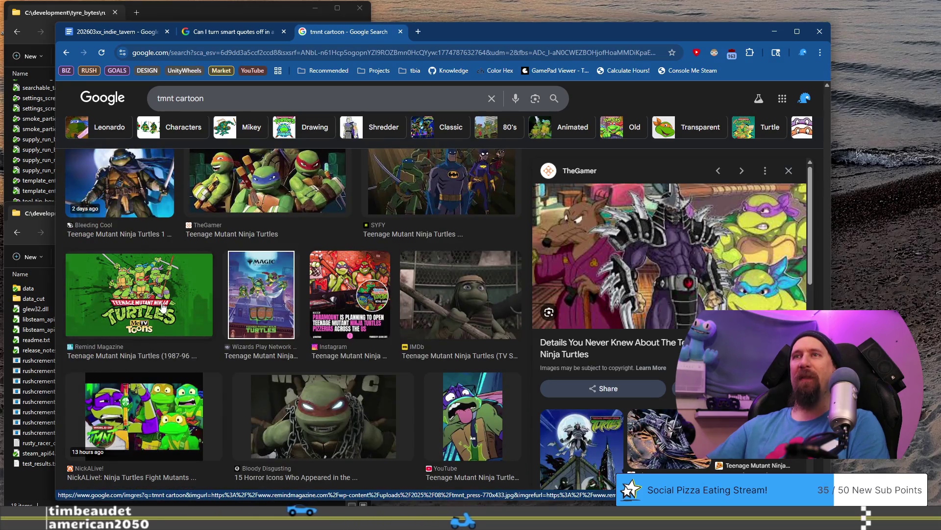
left_click(277, 292)
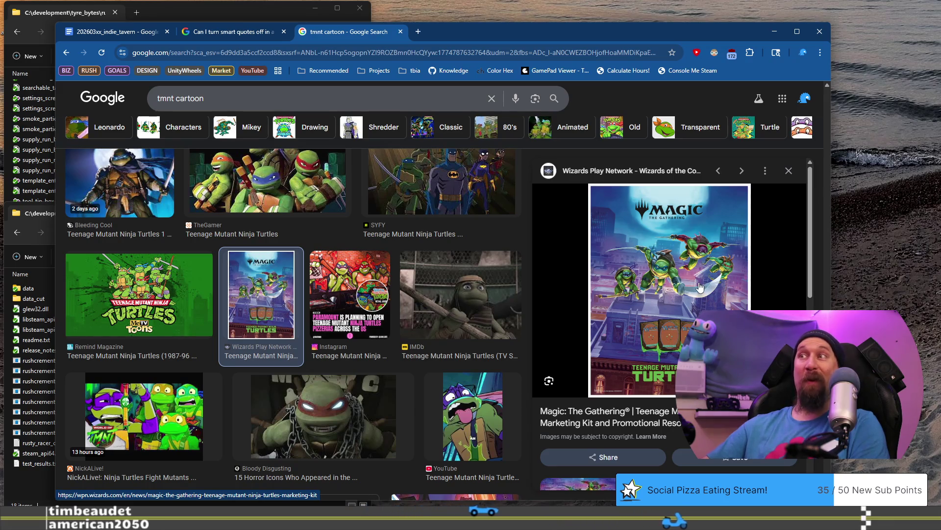
scroll(398, 284, "up", 4)
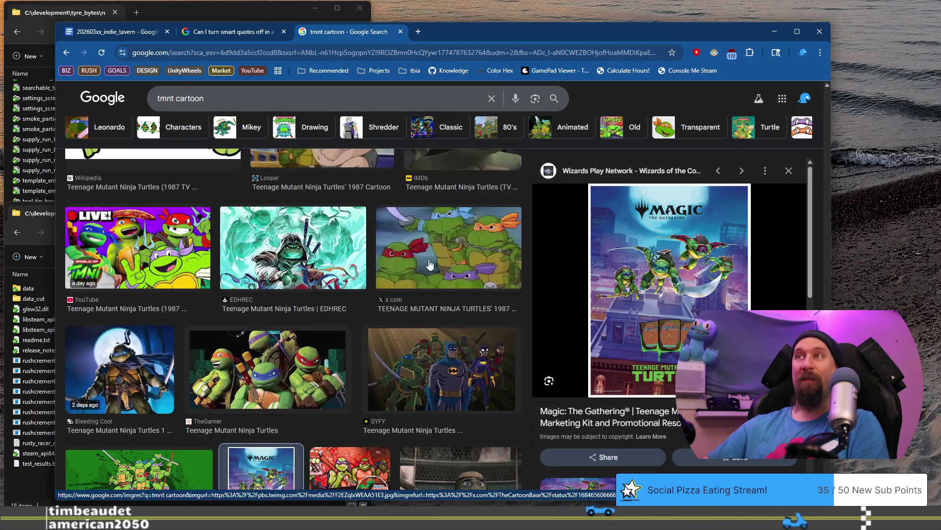
left_click(398, 284)
Close the tmnt cartoon image search tab to return to the notes document.
scroll(305, 334, "up", 6)
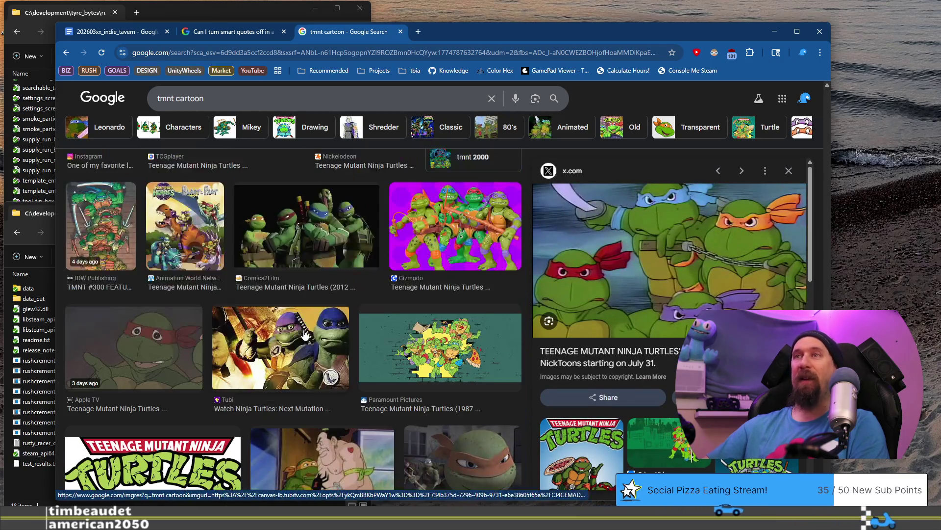
scroll(305, 334, "up", 5)
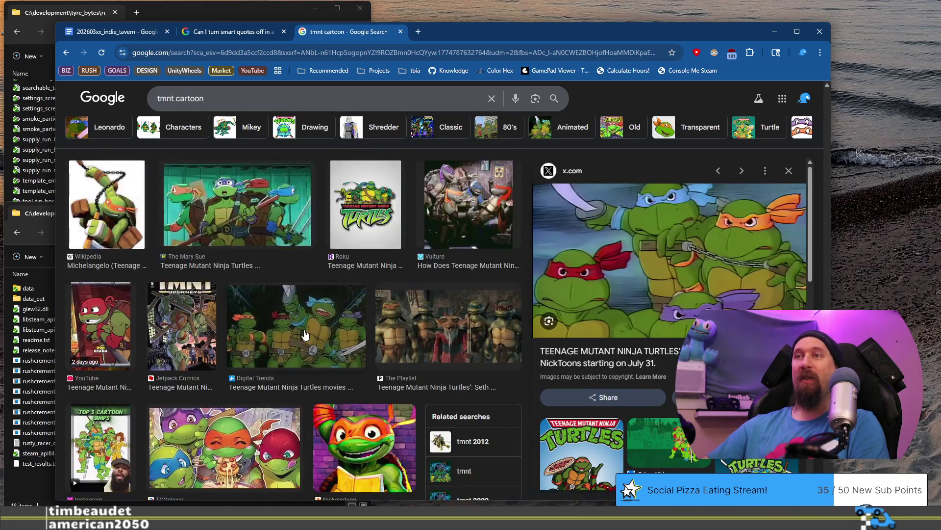
scroll(357, 222, "up", 6)
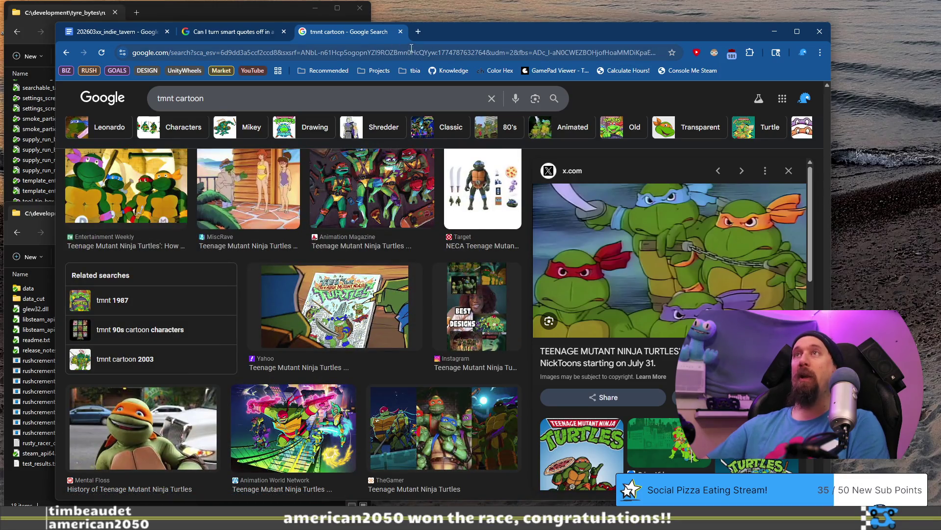
left_click(402, 31)
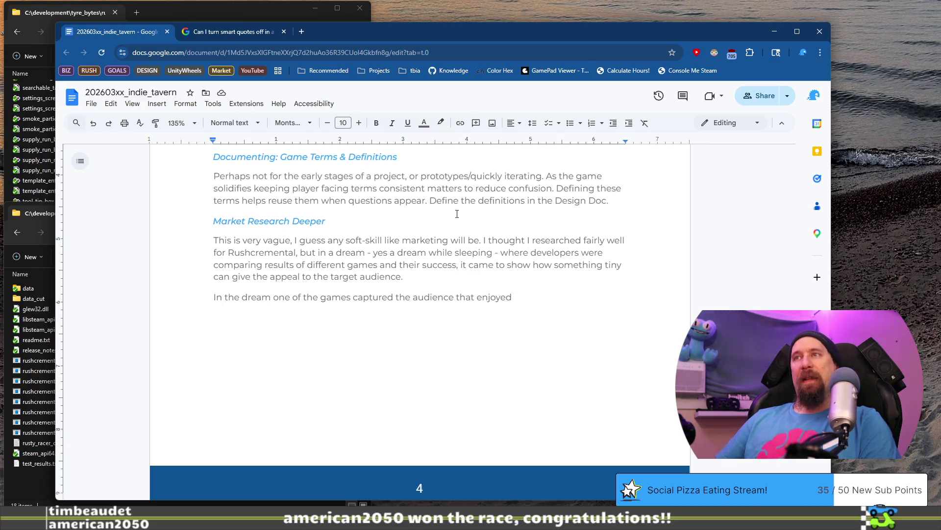
Continue the dream sentence with 'TMNT cartoons by adding a purple hue to their game' plus a dream-only aside.
key("shift+Home")
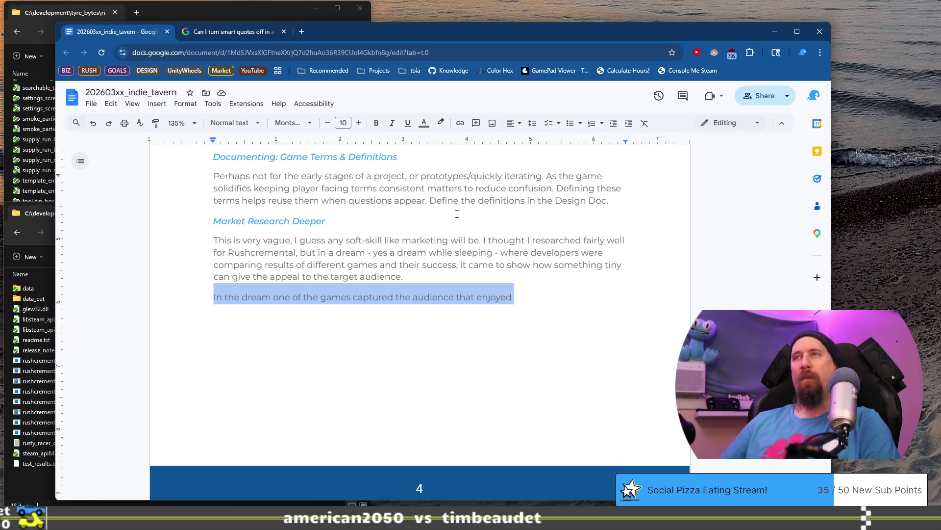
key("End")
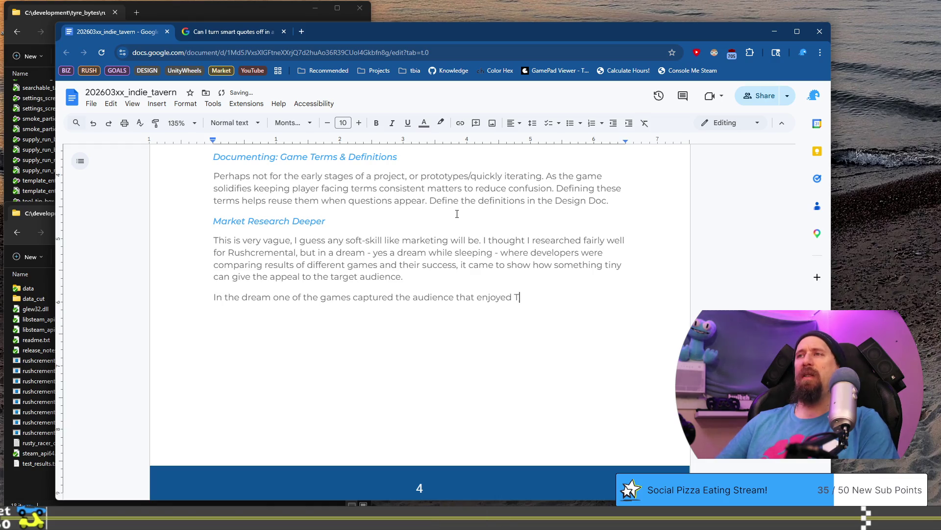
type("TMNT cartoons by")
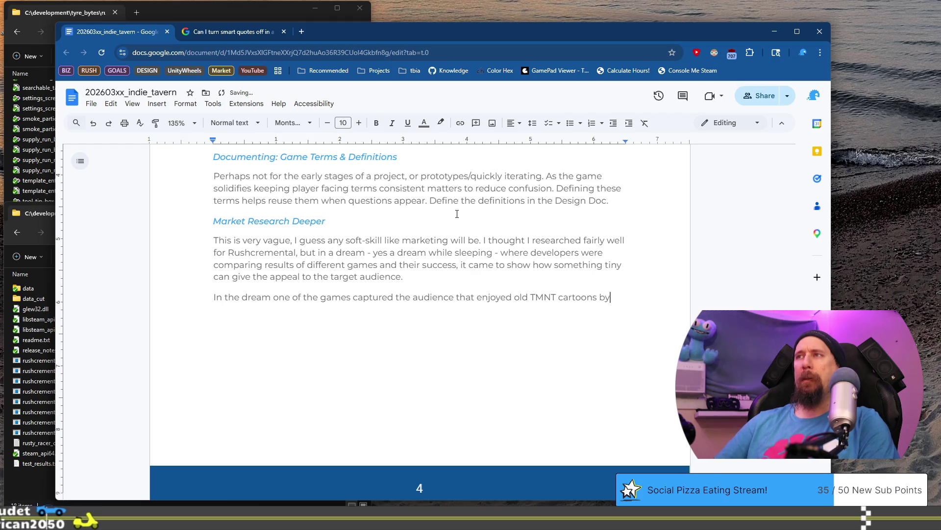
type(" adding a ")
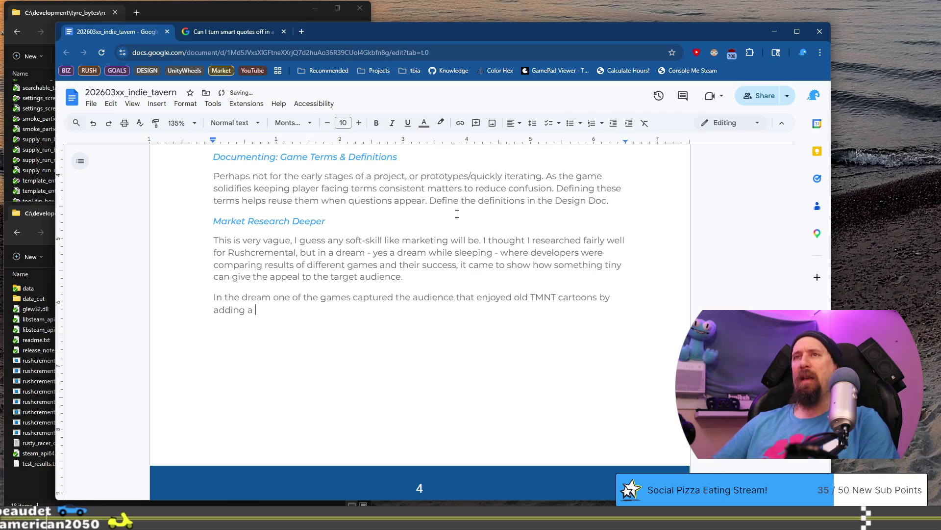
type("purple hue to their game. Thi")
key("BackSpace")
key("BackSpace")
key("BackSpace")
type("(This d")
type("ould not work IRL, ")
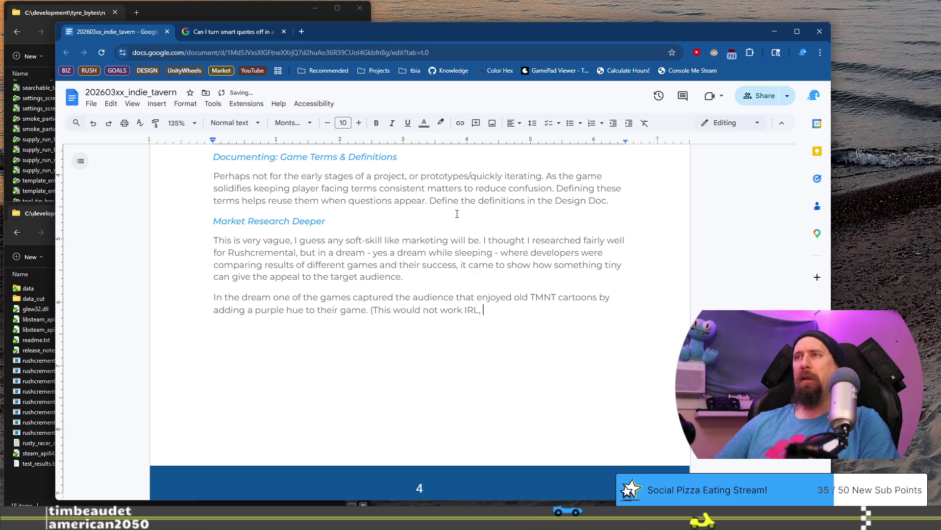
type("it was dream")
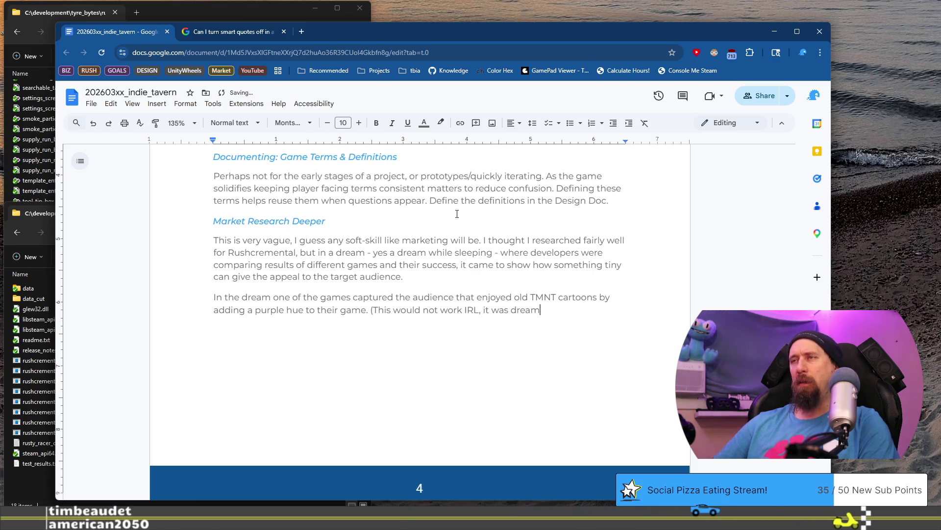
type(" thing) That")
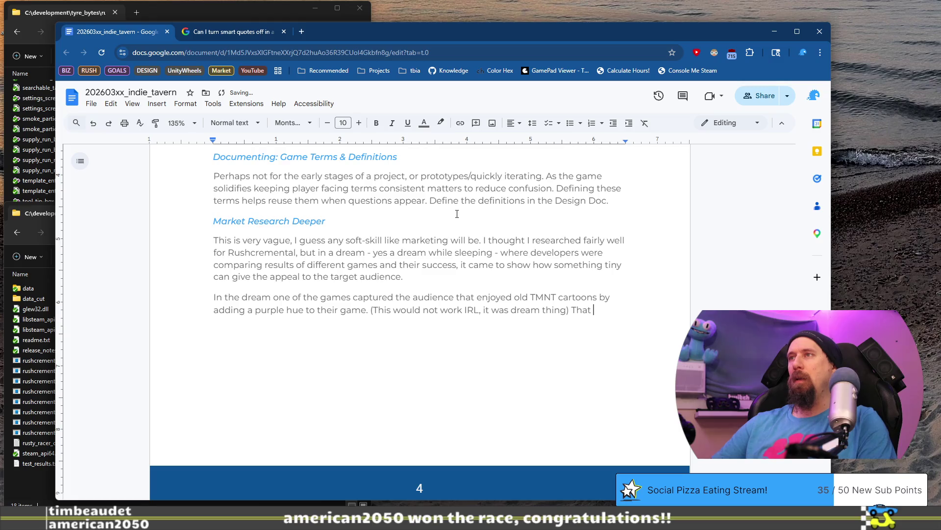
Add that it resonated with the audience and another game's Simpsons-like characters caught on.
type("rpl")
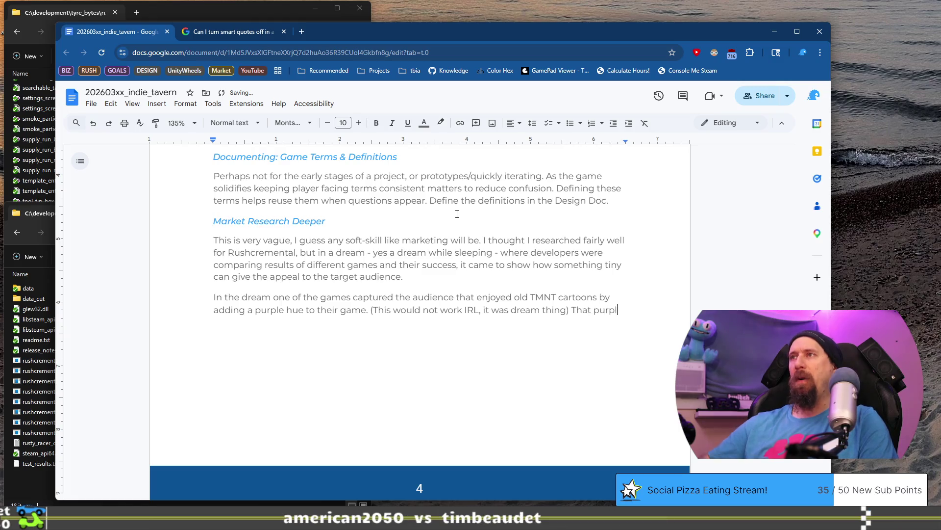
scroll(457, 214, "up", 4)
scroll(434, 163, "down", 5)
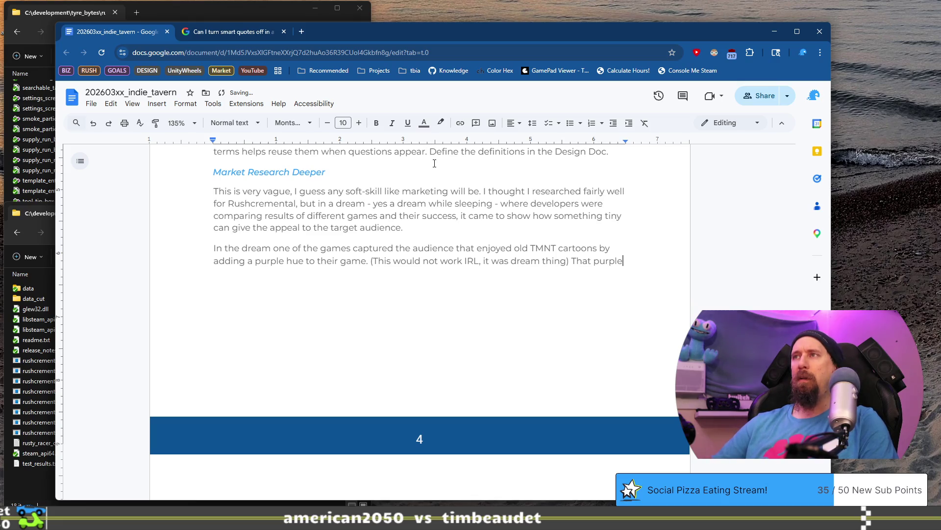
key("ctrl+BackSpace")
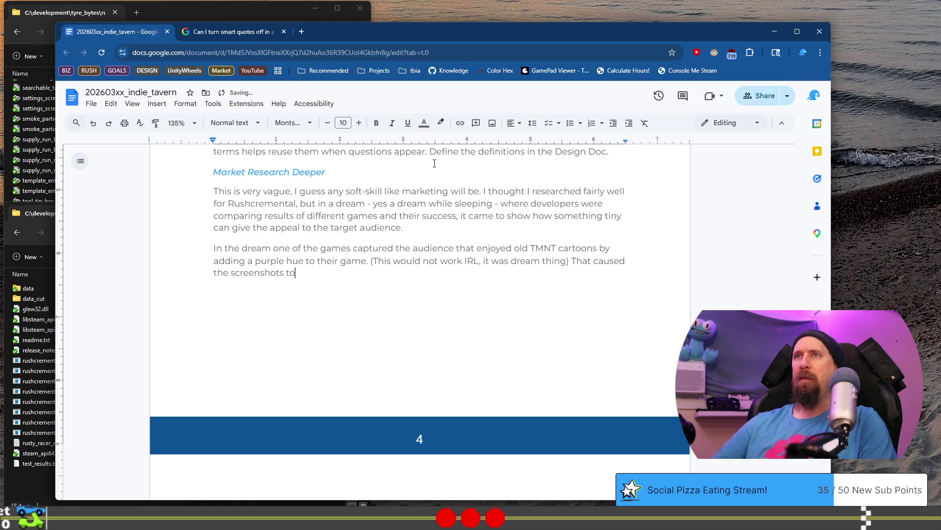
type("resonate")
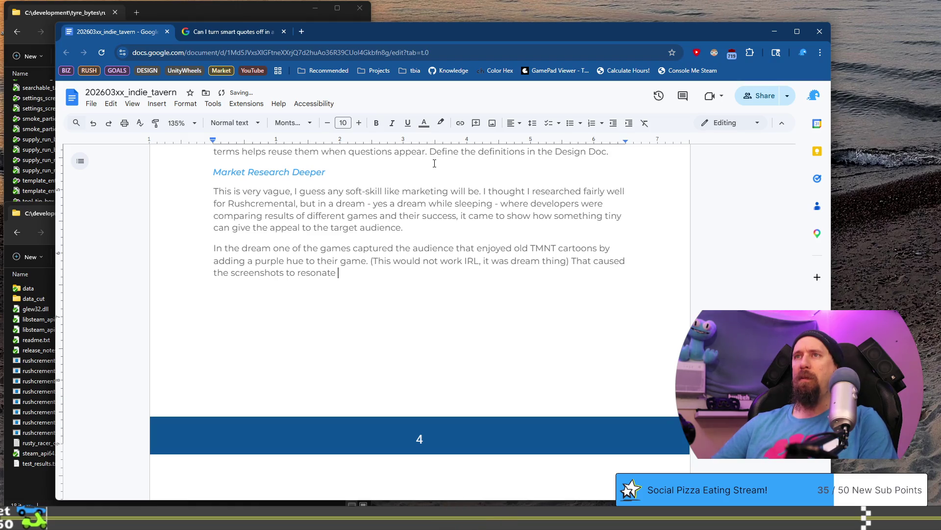
type(" with the audience")
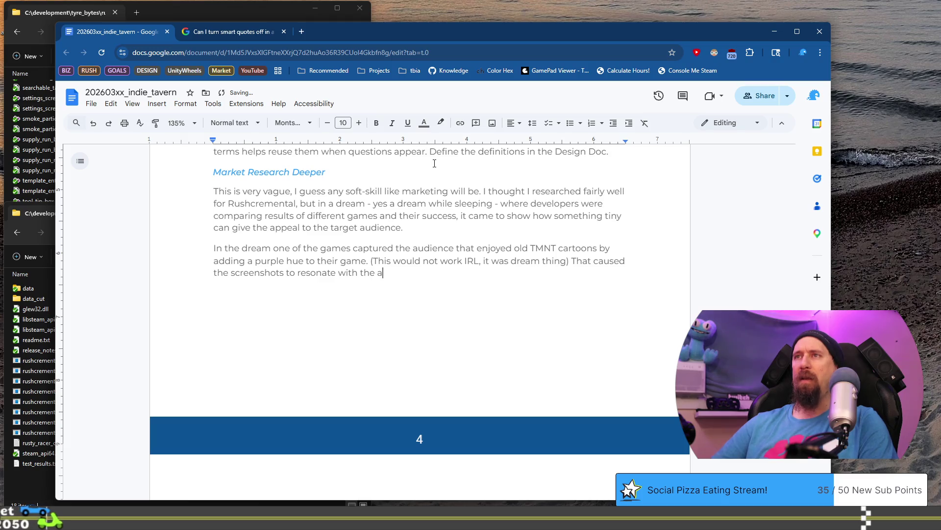
type(". Simil")
key("BackSpace")
key("BackSpace")
key("BackSpace")
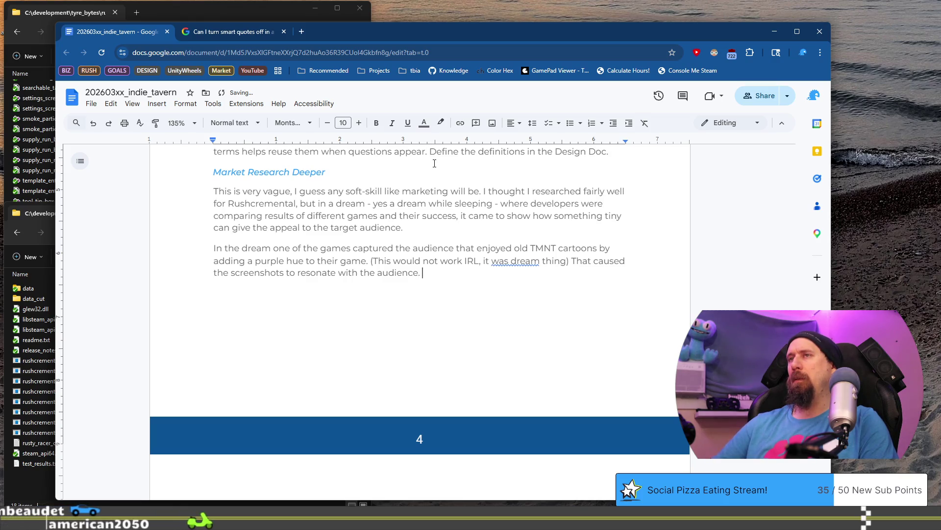
type("i")
type("n ")
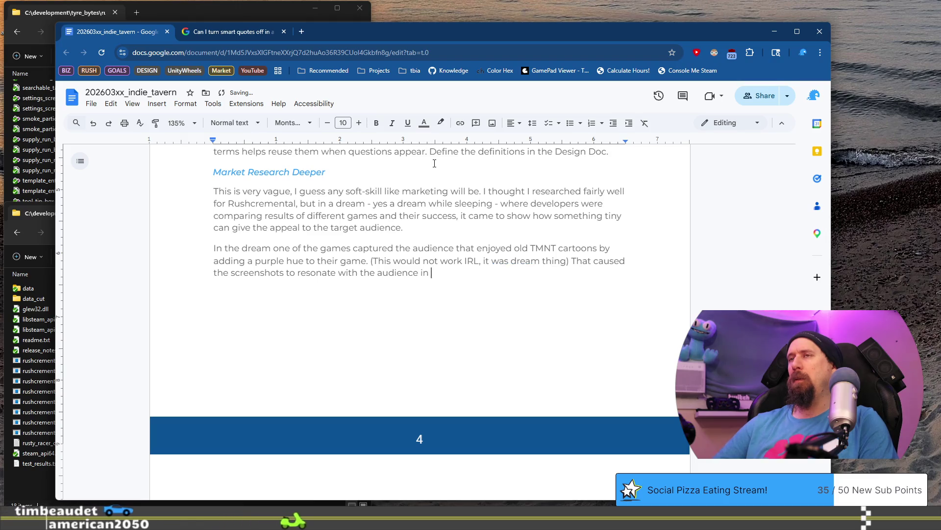
type("a similar way. Th")
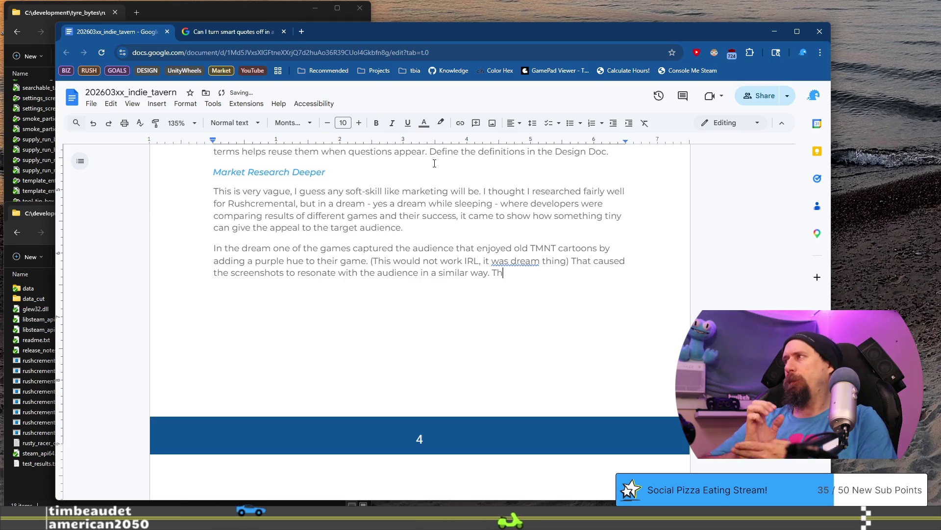
key("BackSpace")
key("BackSpace")
type("A di")
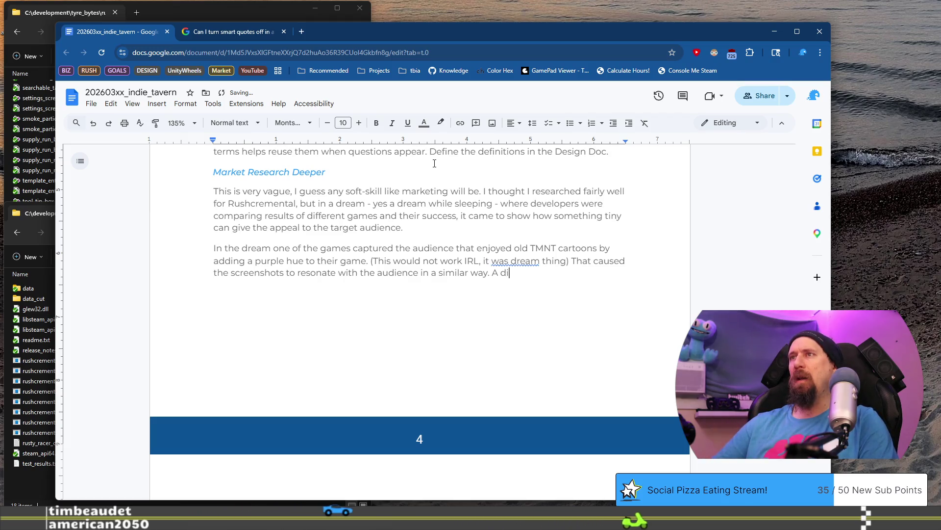
type("fferent game")
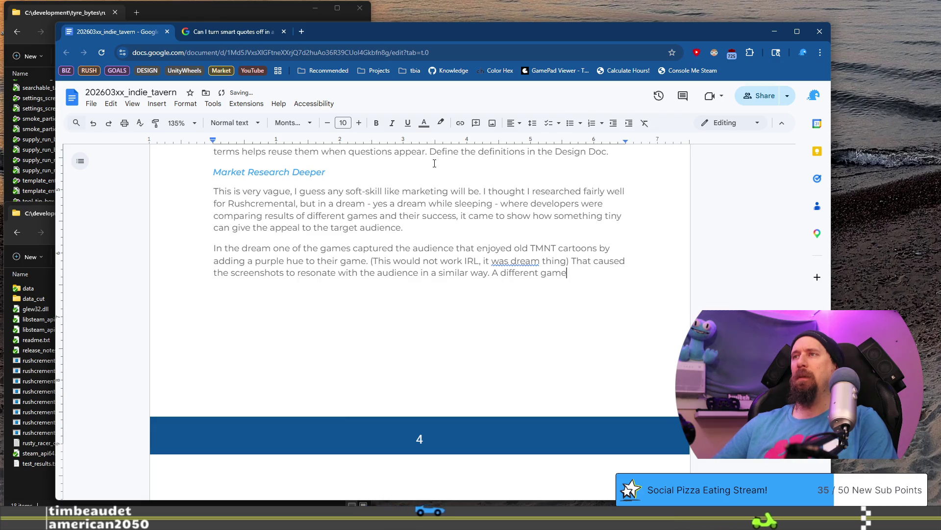
type(" made character")
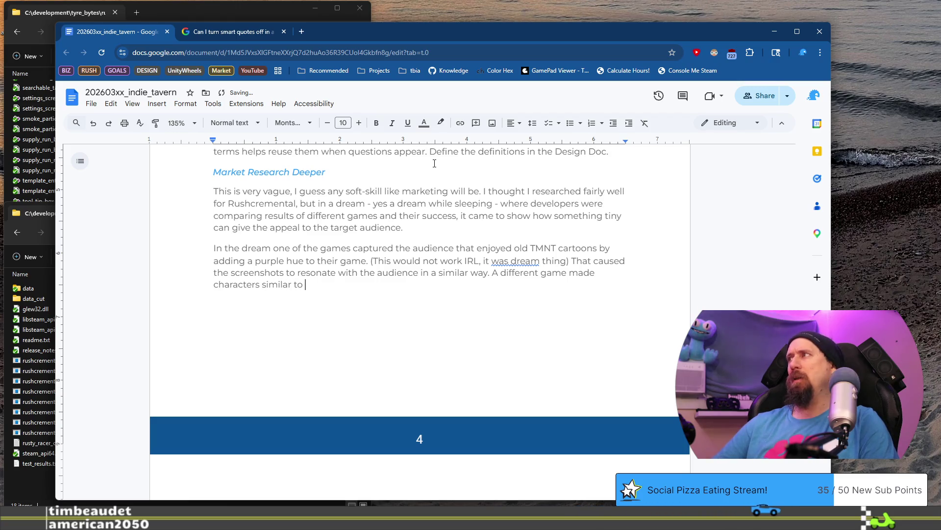
type("s similar to Simpsons (")
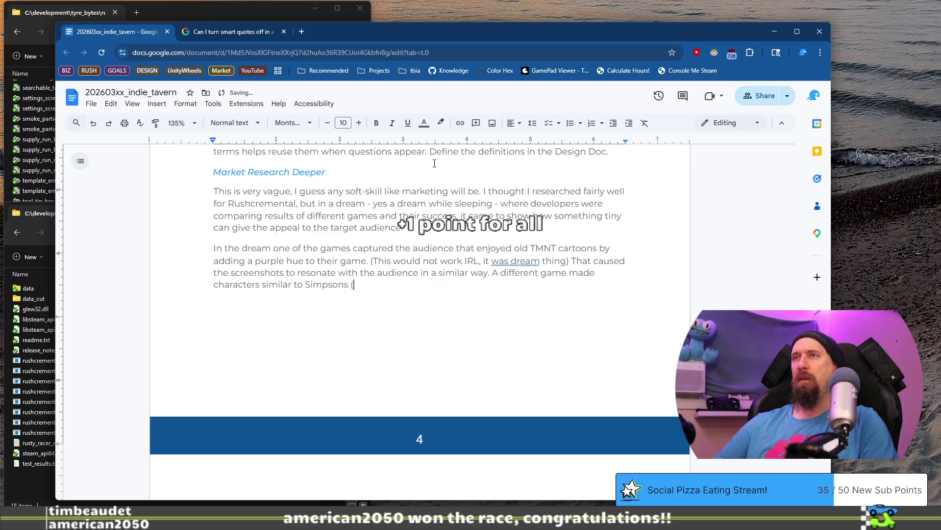
type("while being differ")
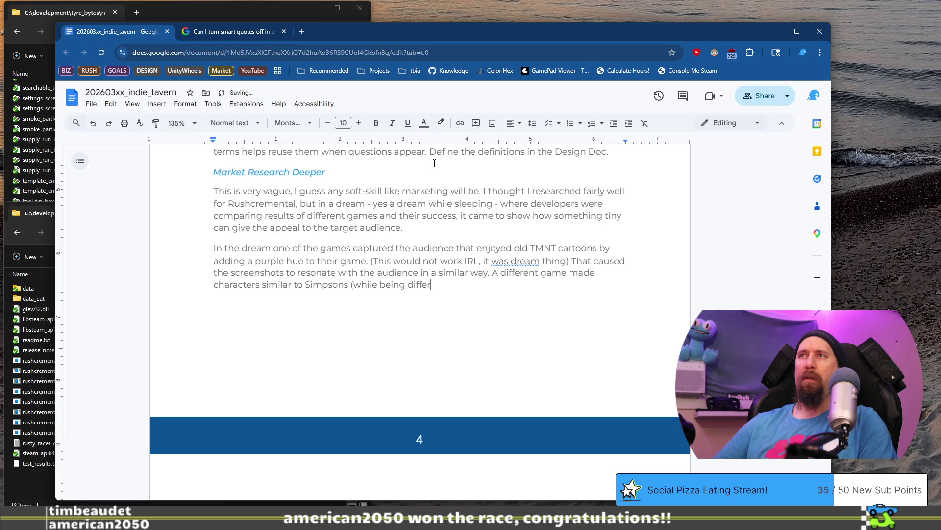
type("ent) but caught on")
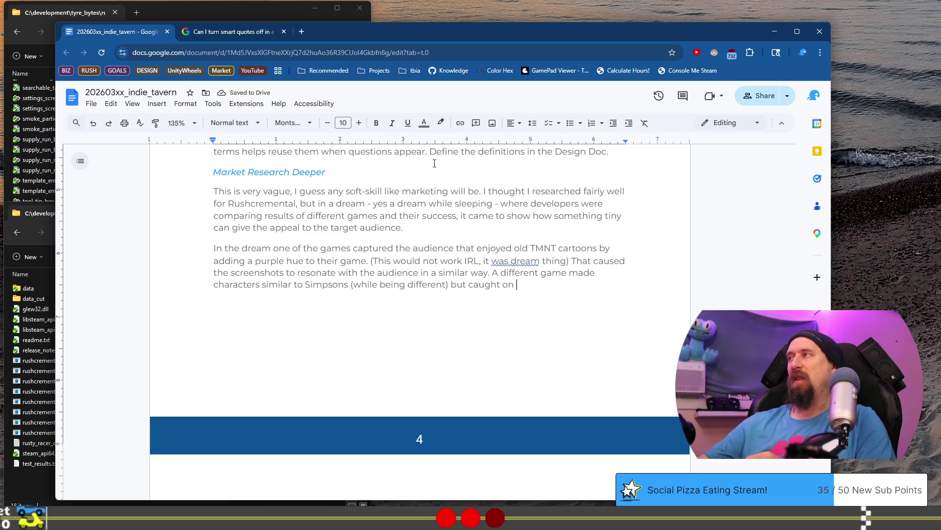
key("ctrl+super+Right")
Select the devlog's lesson notes on researching themes deeper, then return to the 'was dream' aside in Docs.
left_click_drag(190, 185, 251, 265)
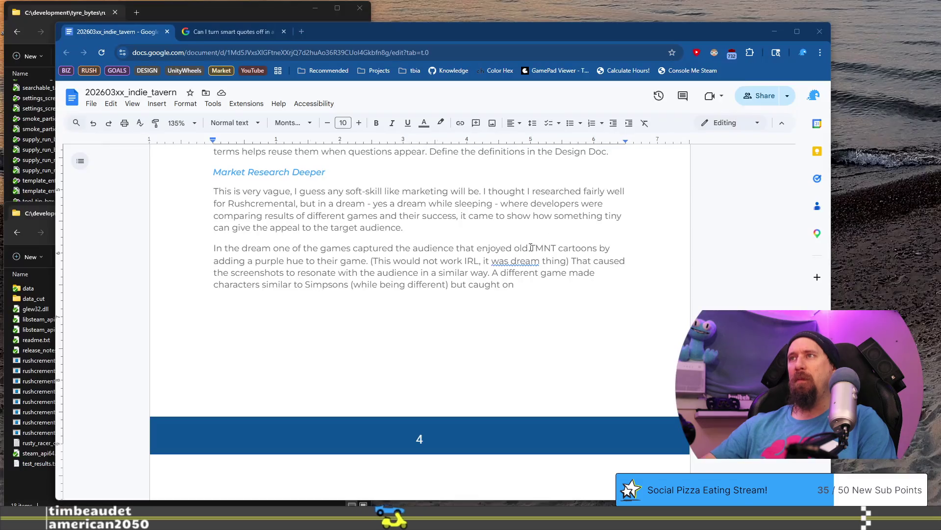
right_click(520, 261)
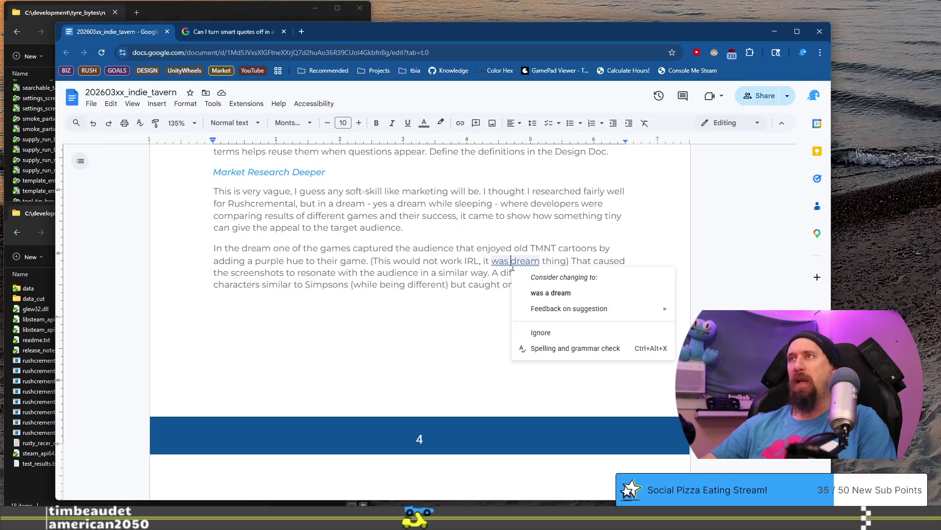
Accept the 'was a dream' fix, space the '(This…' aside from the prior sentence, and set it to 8 pt.
left_click(539, 289)
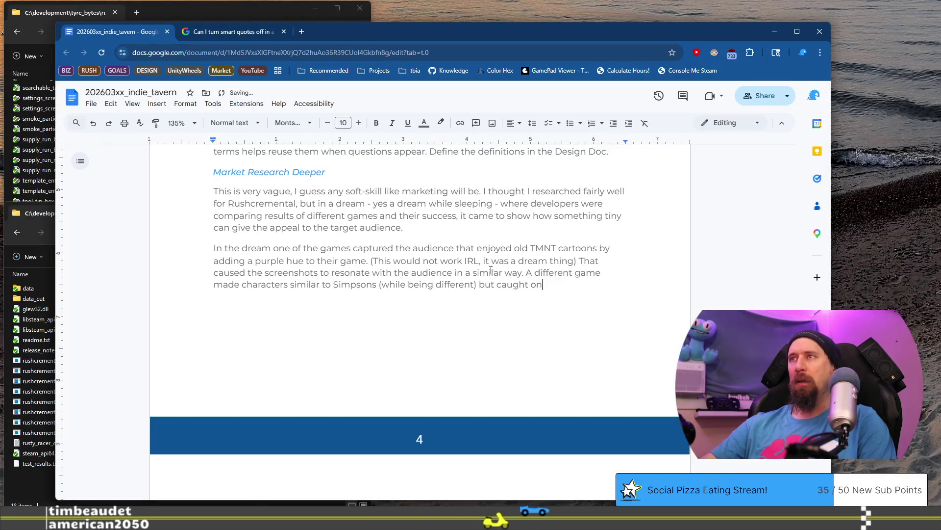
left_click(370, 261)
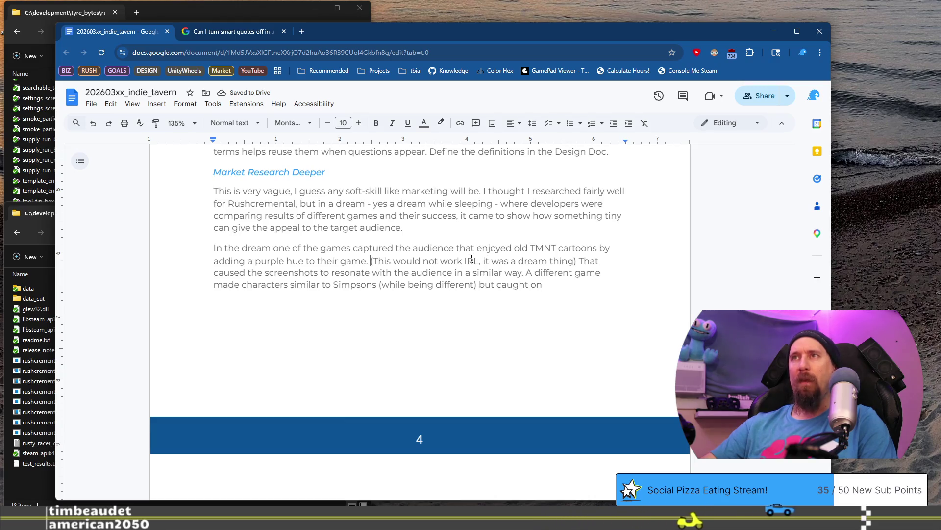
left_click(576, 261, "shift")
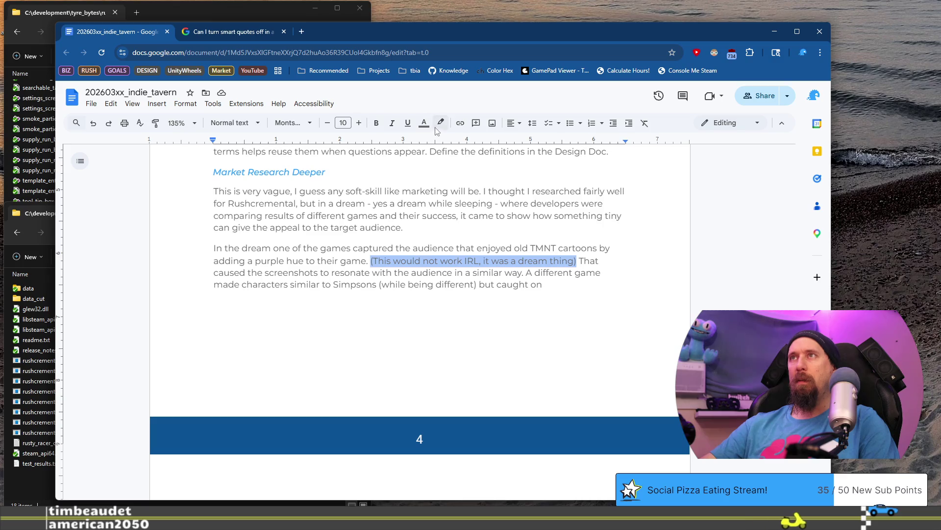
left_click(327, 123)
left_click(328, 123)
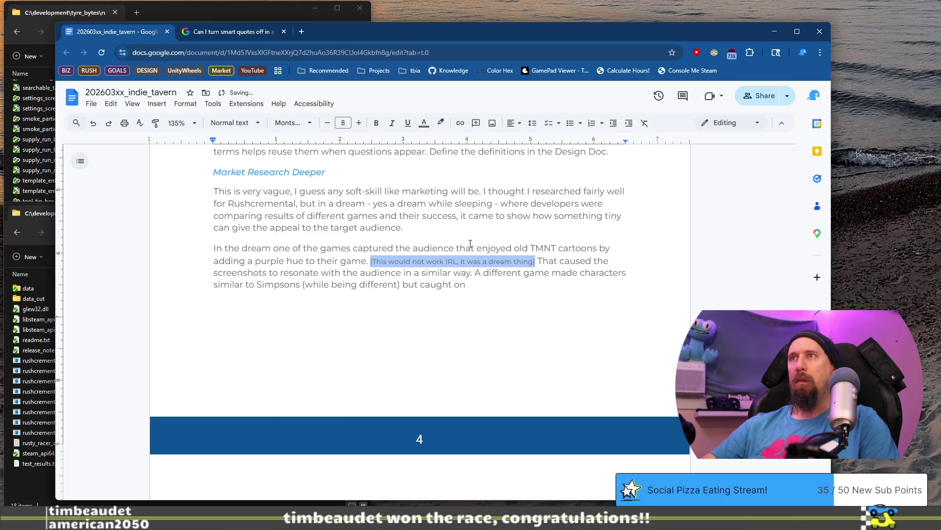
left_click(510, 278)
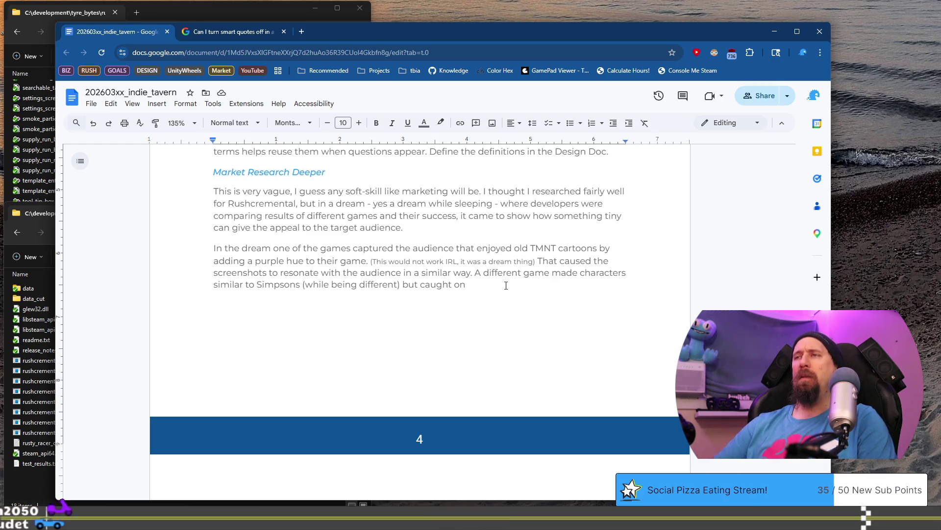
Reword the last sentence's ending to 'but created the vibes that audience desired.'.
key("BackSpace")
key("BackSpace")
key("BackSpace")
type("that v")
key("BackSpace")
key("BackSpace")
key("BackSpace")
type("e vi")
key("ctrl+BackSpace")
key("ctrl+BackSpace")
type("created the sa")
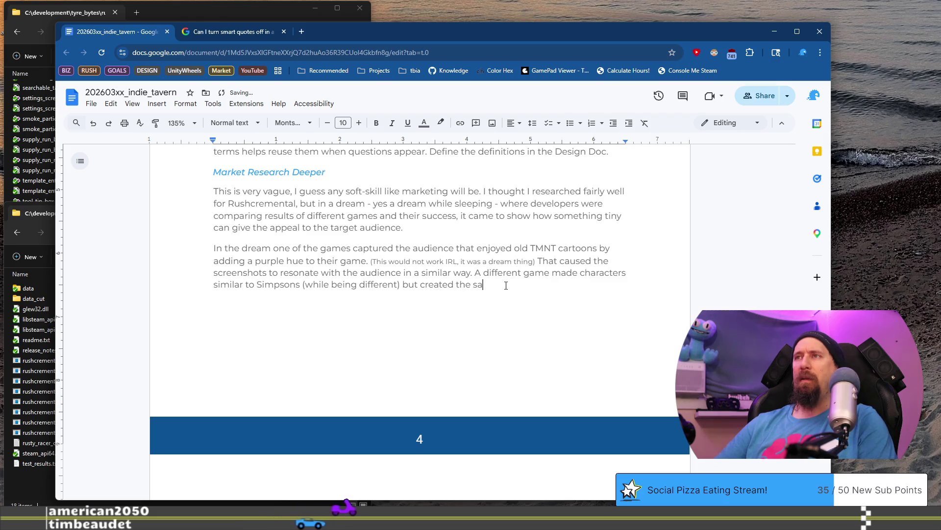
key("BackSpace")
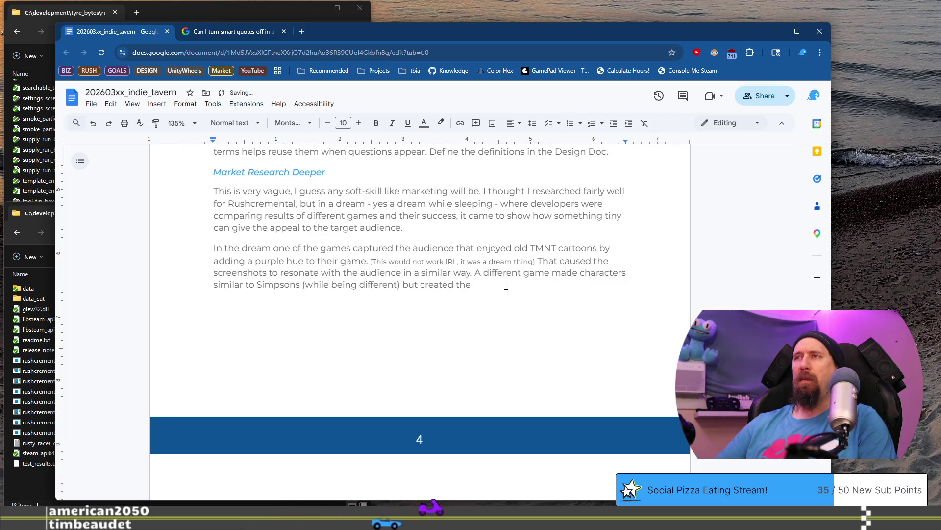
type("vibes ")
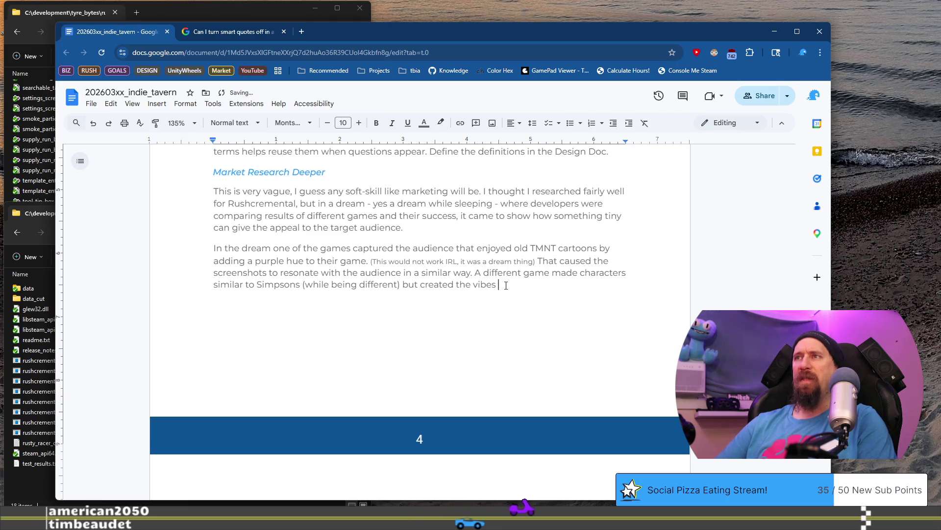
type("that audience desired.")
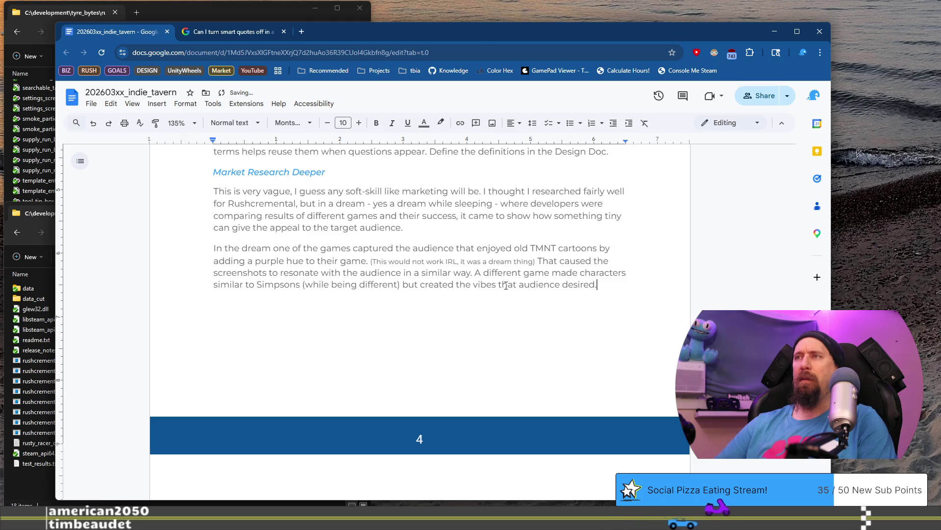
Accept the suggested 'that the audience' wording and select the whole TMNT dream paragraph.
key("shift+Up")
key("shift+Up")
key("shift+Up")
left_click(505, 285)
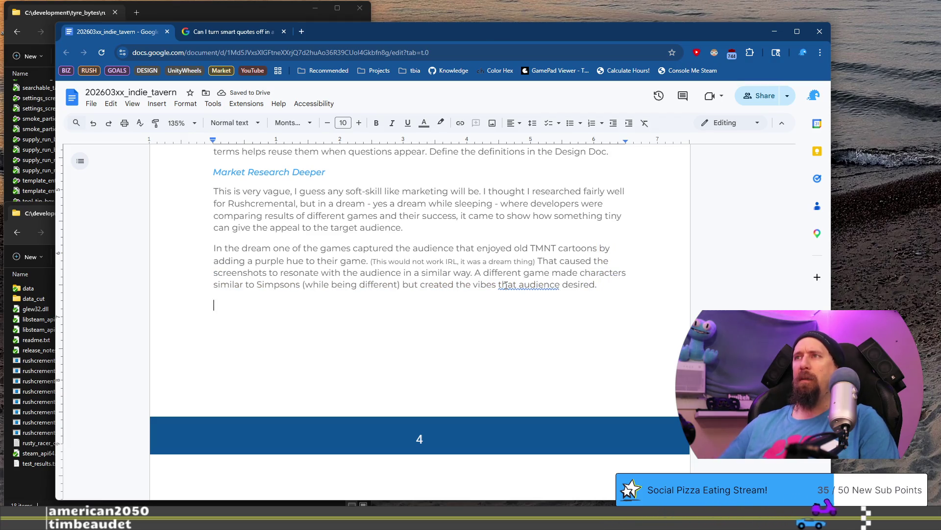
right_click(506, 286)
left_click(542, 311)
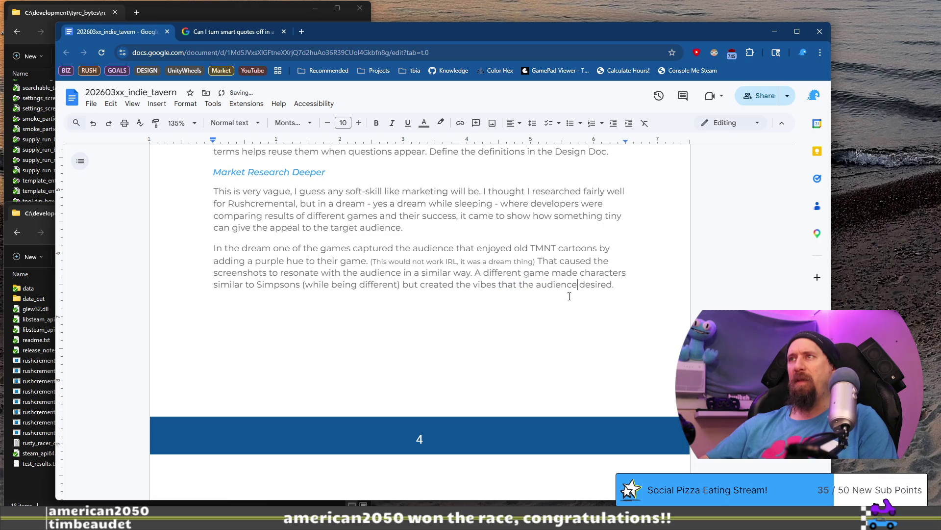
triple_click(206, 248)
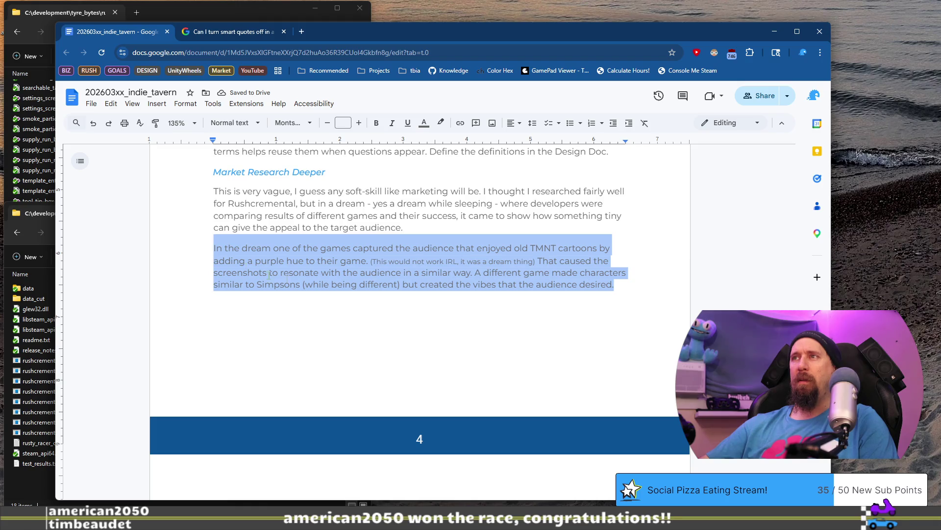
Shrink the entire TMNT dream paragraph to 6 pt text and move to the new 'Thie' line below.
left_click(534, 284)
type("Thie")
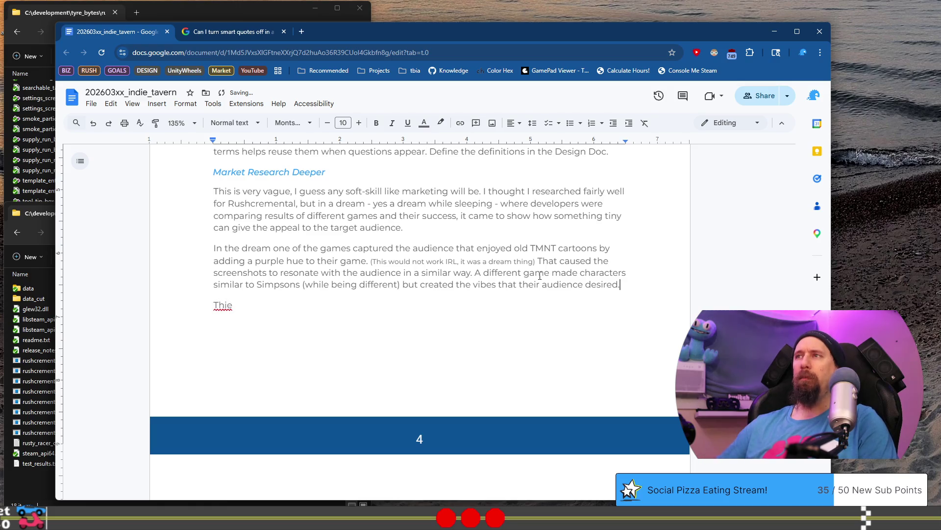
key("shift+Home")
key("shift+Up")
key("shift+Up")
key("shift+Up")
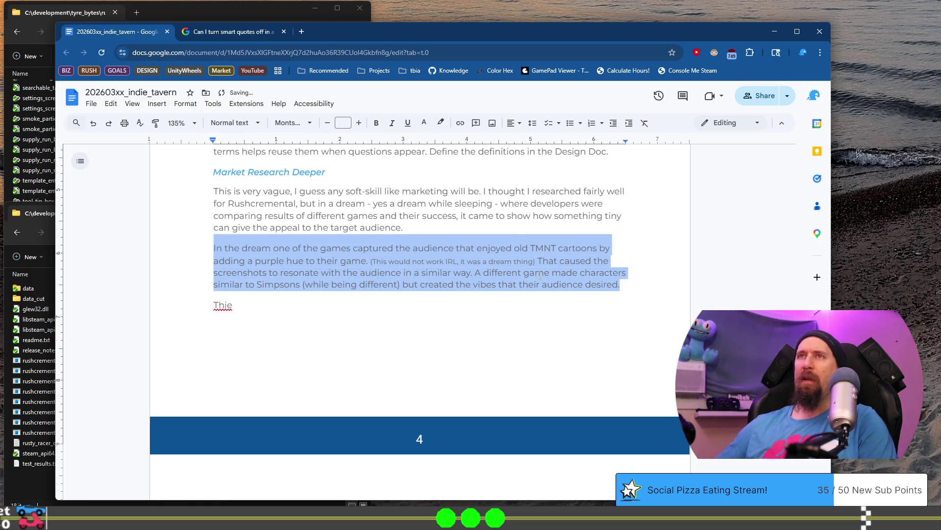
left_click(328, 127)
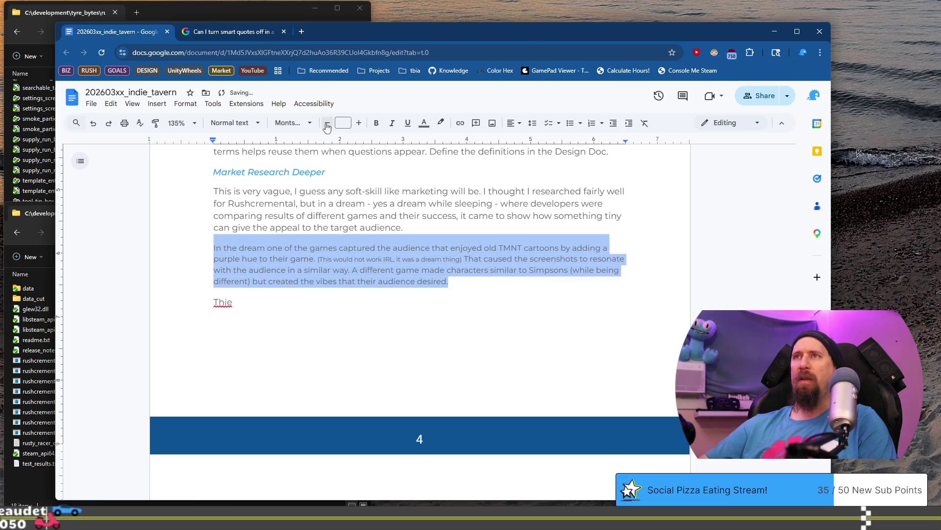
left_click(327, 127)
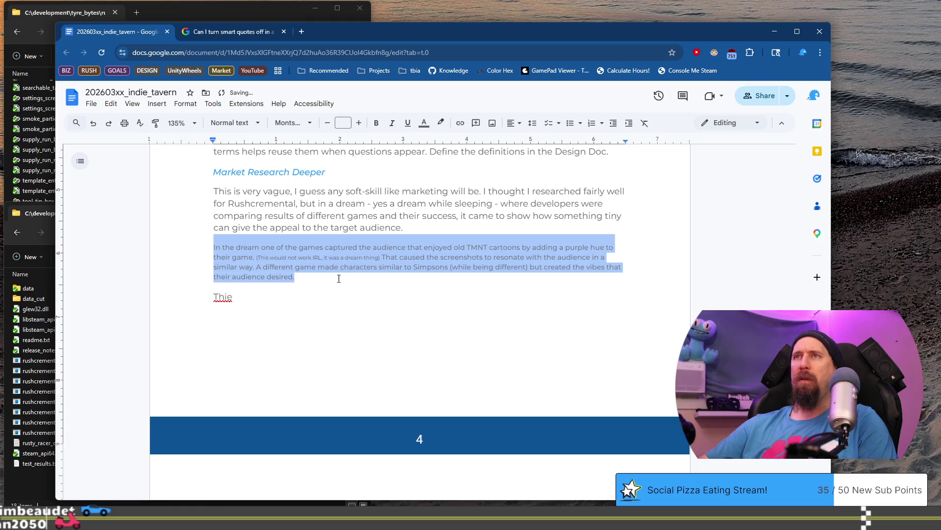
left_click(278, 257)
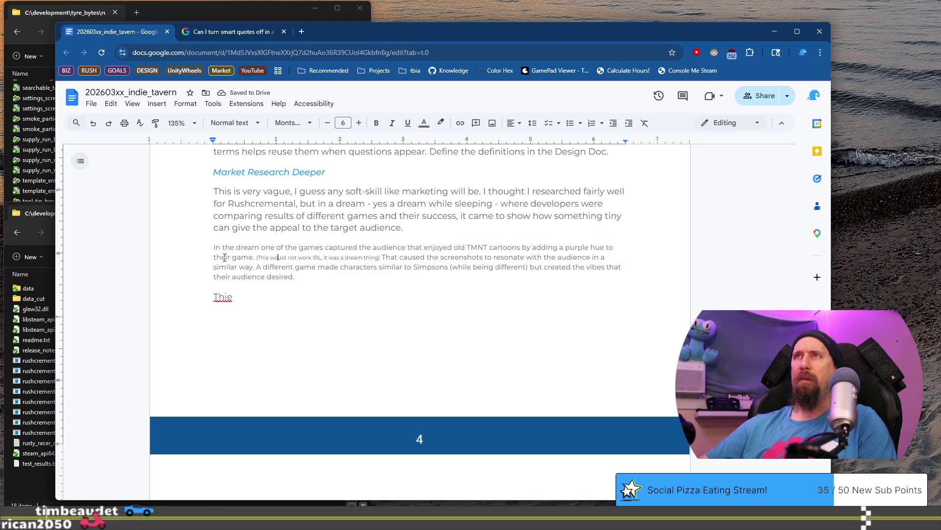
left_click(262, 302)
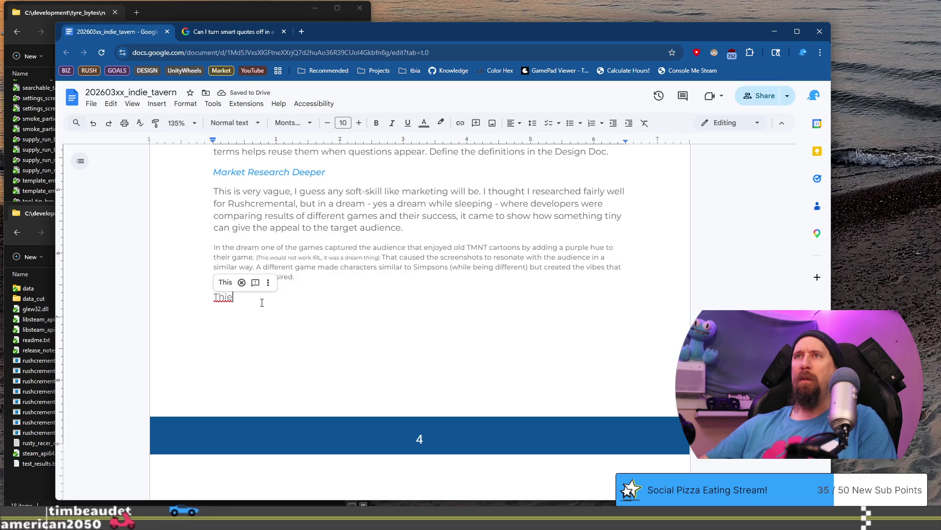
Replace 'Thie' with a sentence saying Rushcremental 'should have' looked deeper into Mad Max.
key("shift+Home")
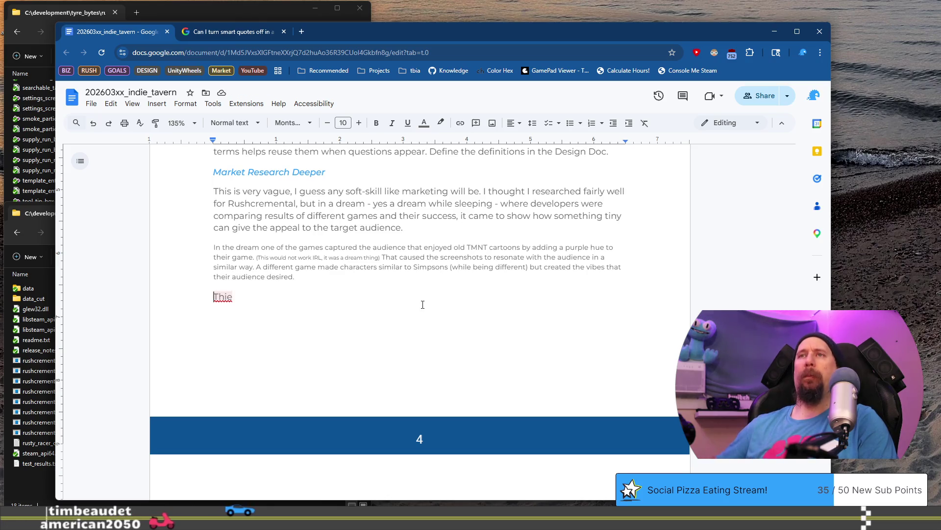
type("This")
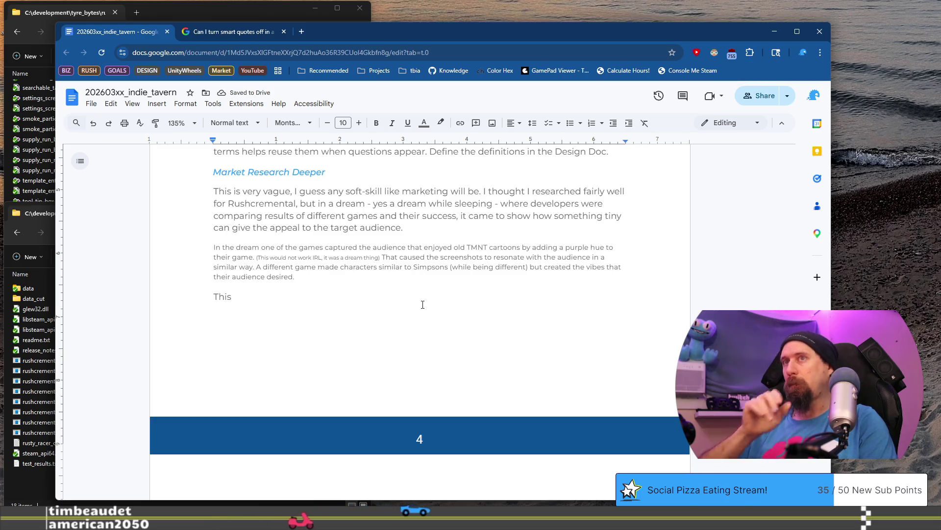
key("shift+Home")
type("For Rushcremental")
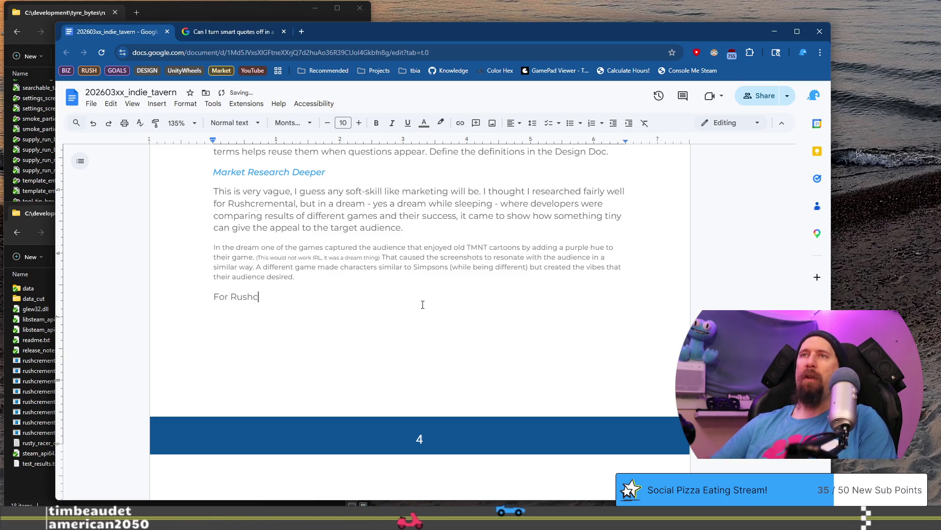
type(" thi")
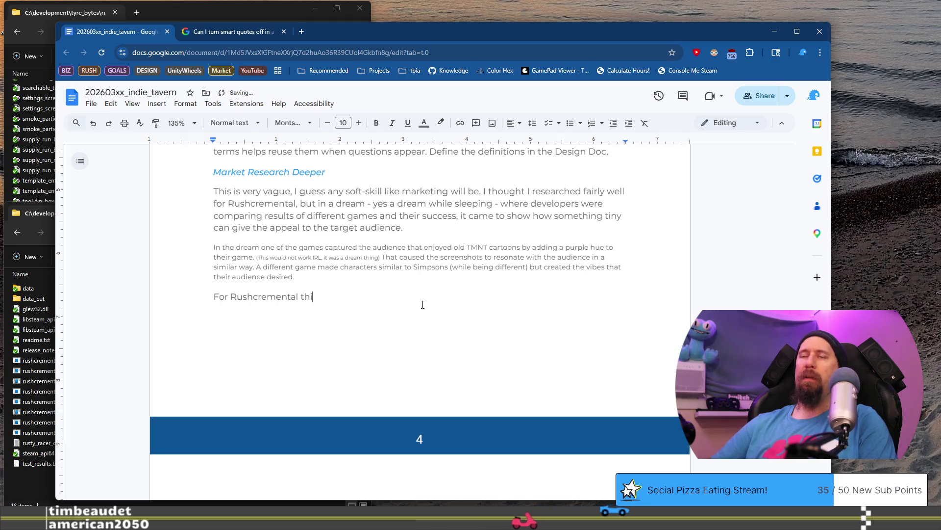
type("s ")
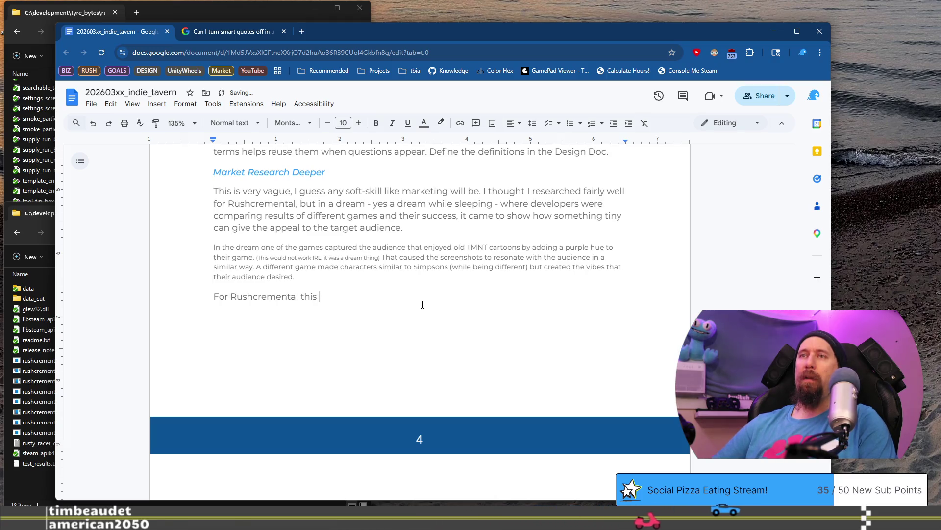
type("is a ")
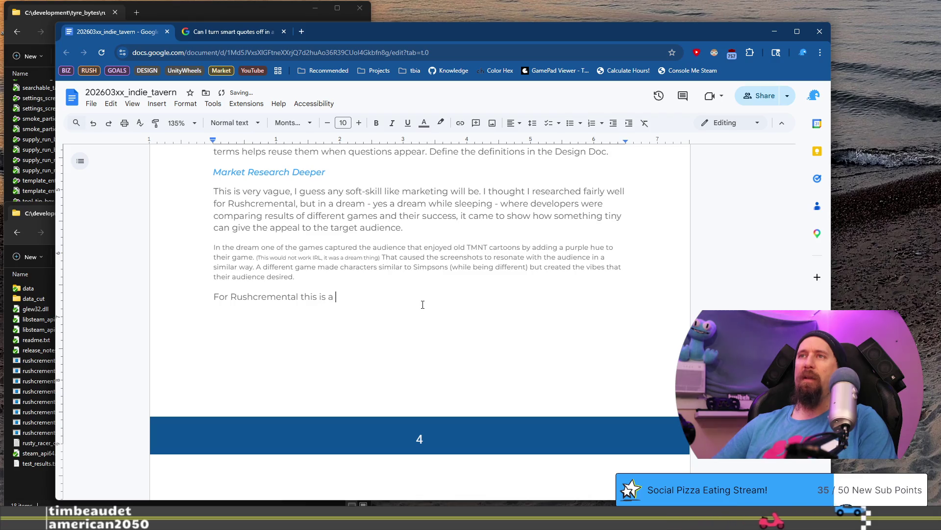
type("\"s have\" looked deeper into Mad Max to pull out elements when the vibes of the game were suppose to attract")
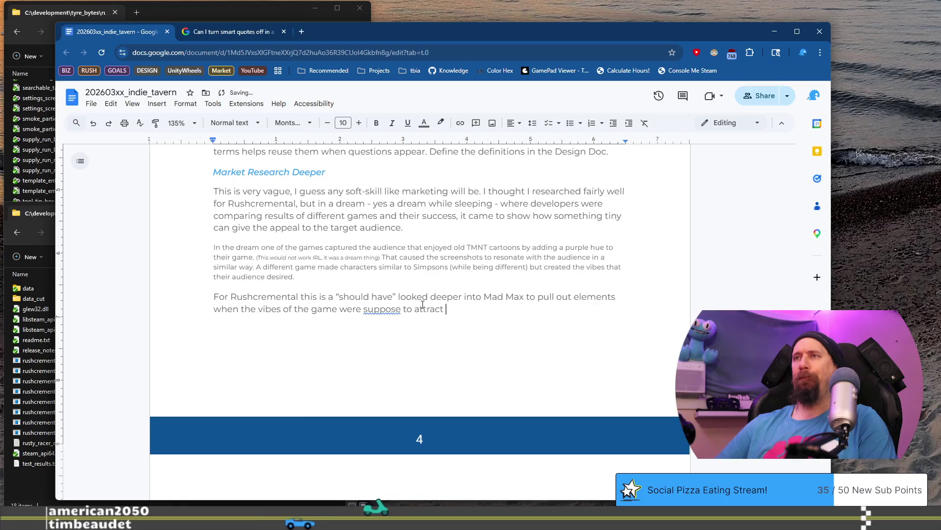
Trim the Mad Max sentence, changing 'when' to 'for' and dropping 'of the game were', then begin 'Research into th'.
key("ctrl+BackSpace")
key("ctrl+BackSpace")
key("ctrl+BackSpace")
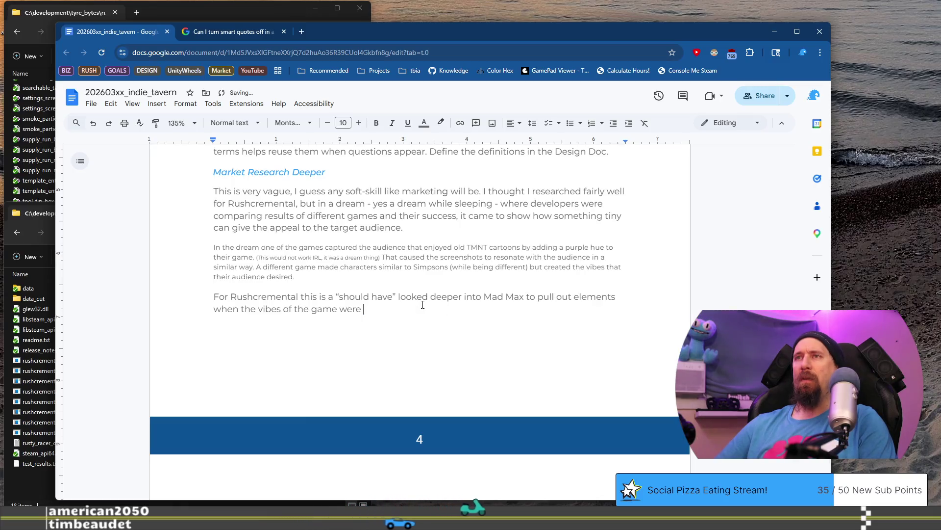
key("Home")
key("ctrl+shift+Right")
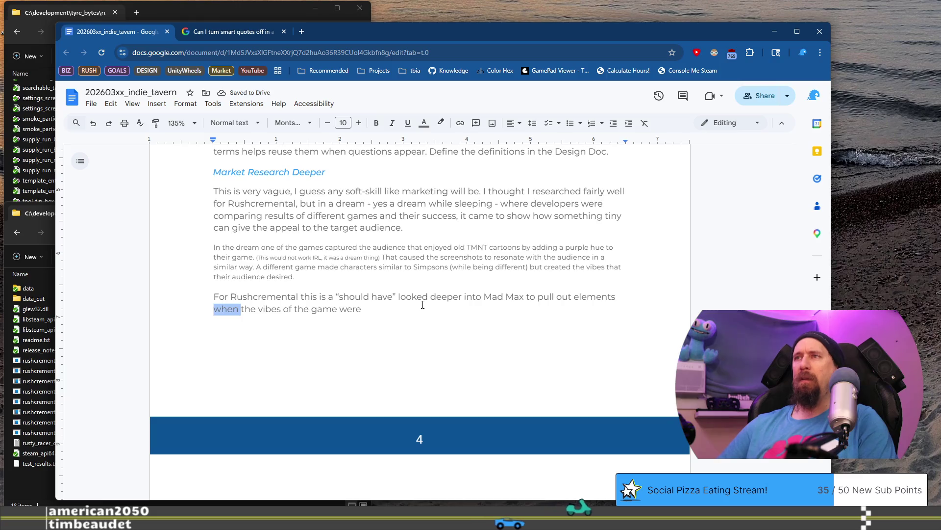
type("for")
key("End")
key("ctrl+shift+Left")
key("ctrl+shift+Left")
key("ctrl+shift+Left")
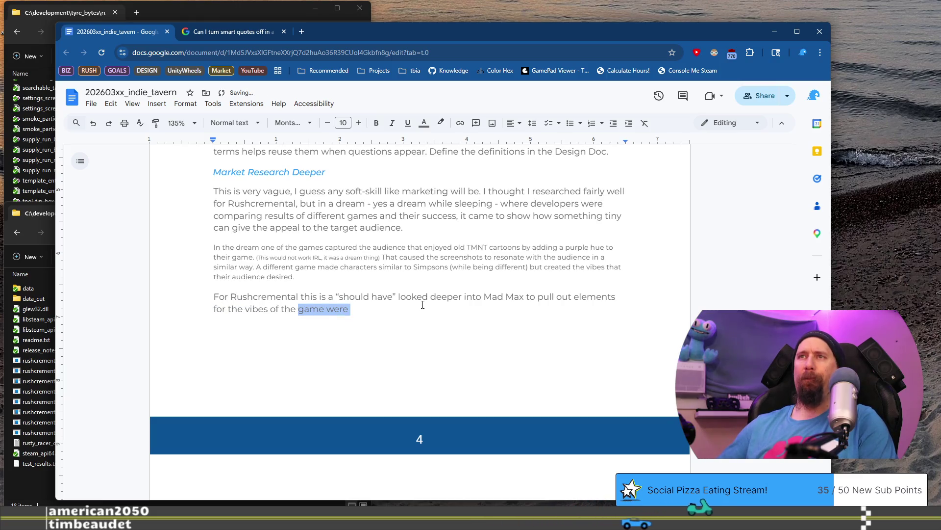
key("BackSpace")
key("BackSpace")
type(".")
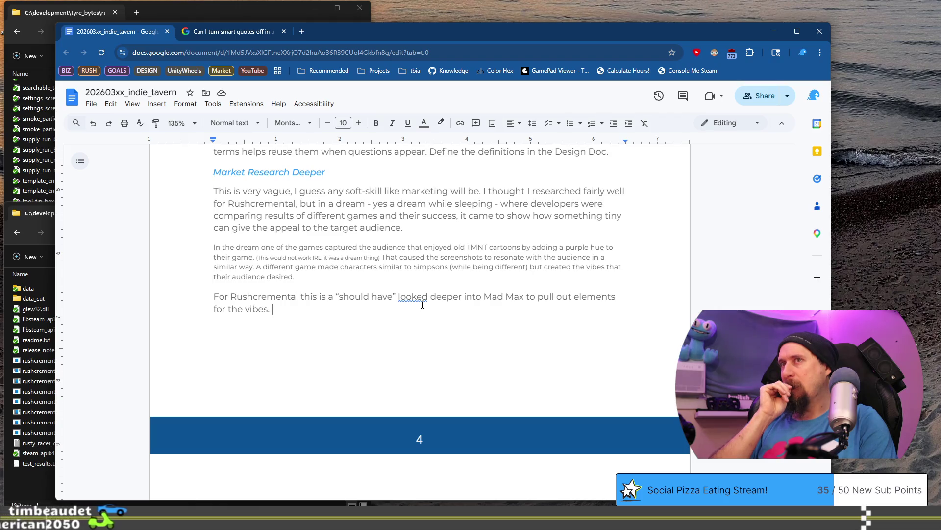
type("Research into th")
Type the closing sentence about researching the themes and feelings, ending it with a period.
key("BackSpace")
key("BackSpace")
type("into the themes and feel")
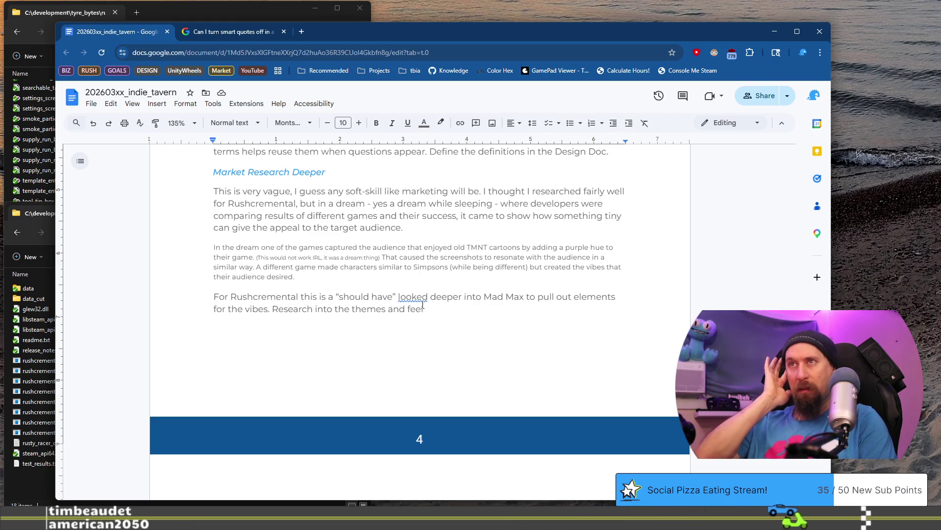
key("BackSpace")
key("BackSpace")
key("BackSpace")
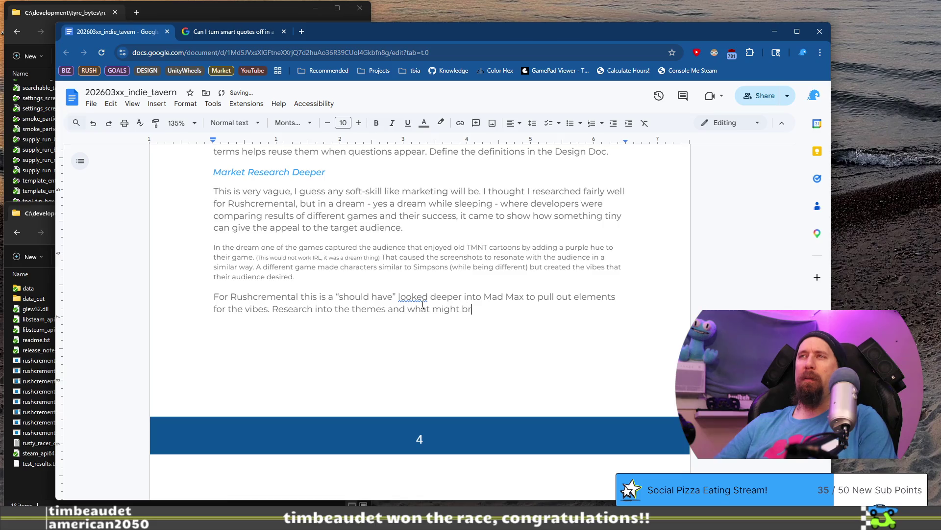
type("ing the feeling")
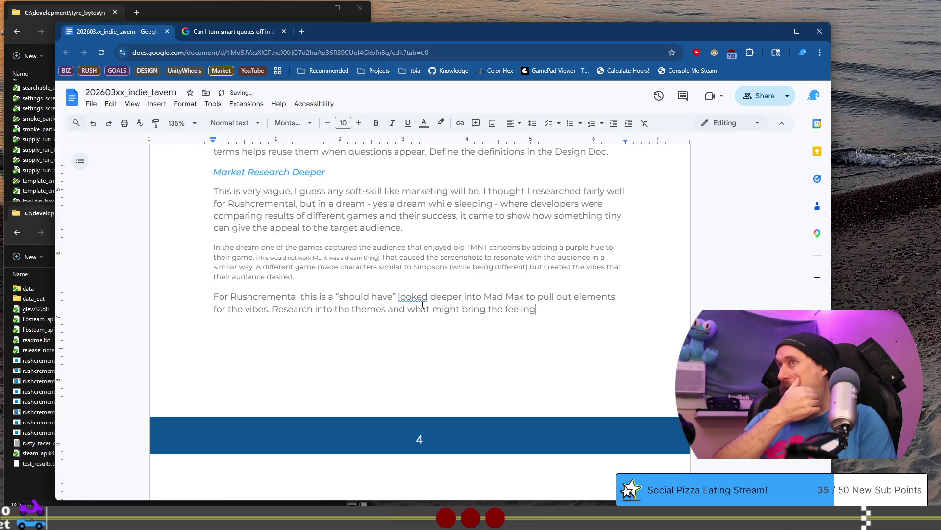
type(" to th")
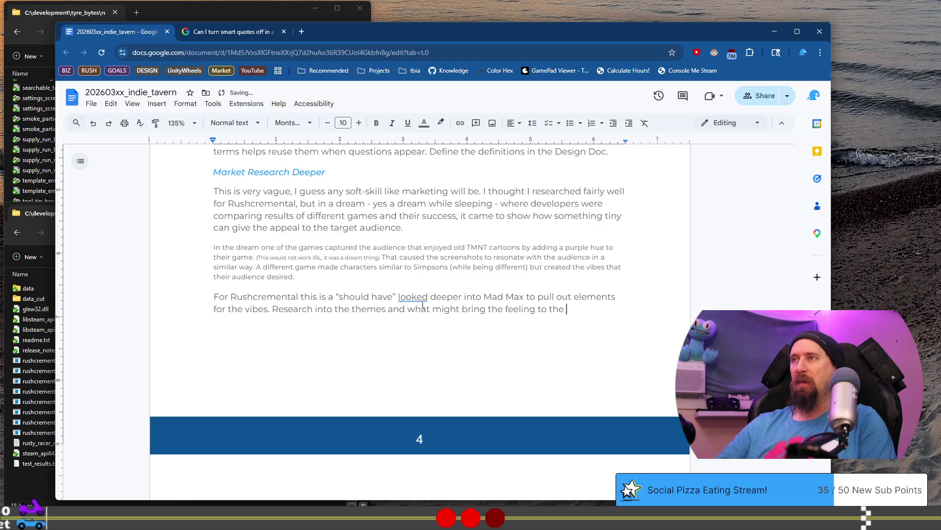
type("e.")
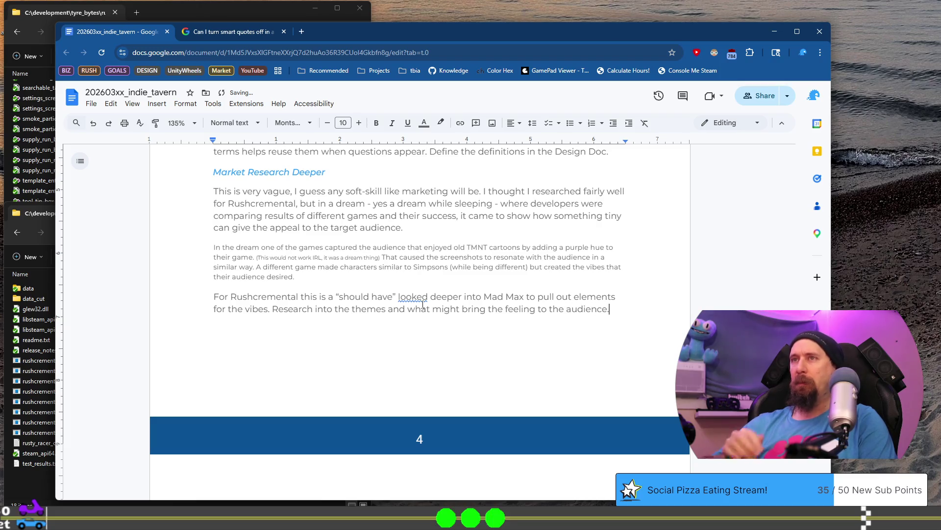
Delete 'into the' so the sentence begins 'Research themes'.
key("Home")
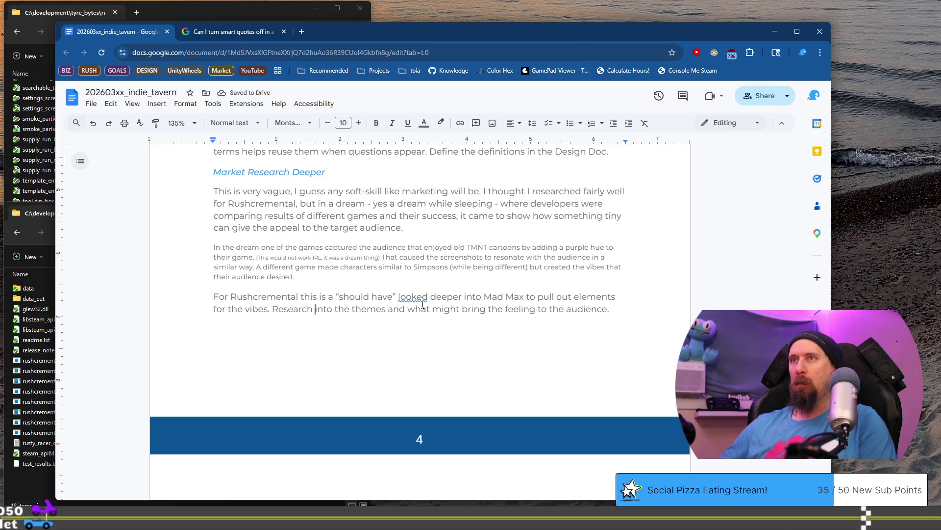
key("ctrl+shift+Right")
key("ctrl+shift+Right")
key("Delete")
key("End")
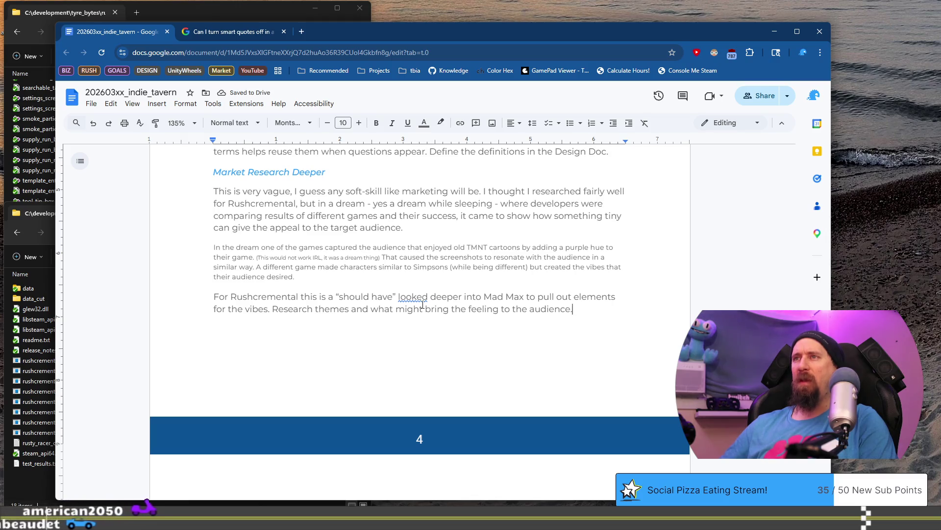
Change 'might' to 'could', drop 'the', pluralise 'feelings', and remove 'could bring' from the sentence.
key("ctrl+Left")
key("ctrl+Left")
key("ctrl+Left")
key("ctrl+shift+Right")
type("could")
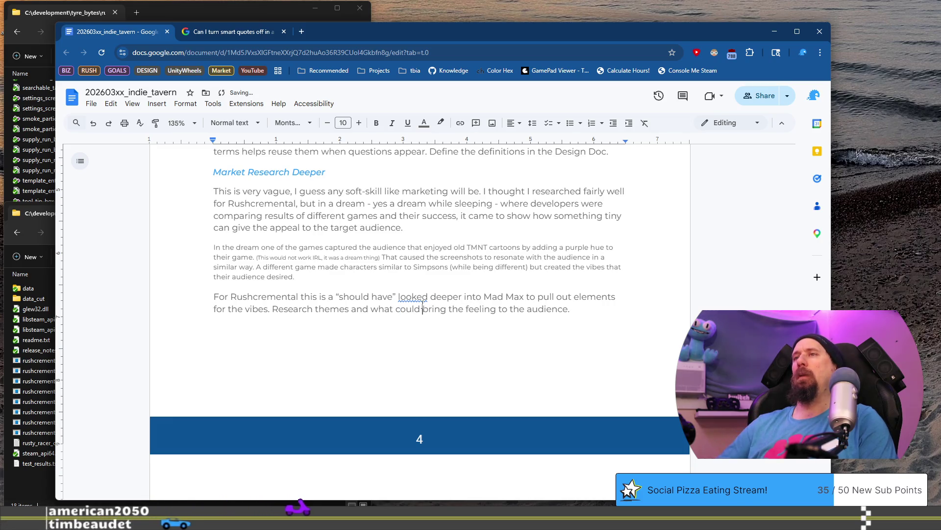
key("ctrl+Delete")
key("End")
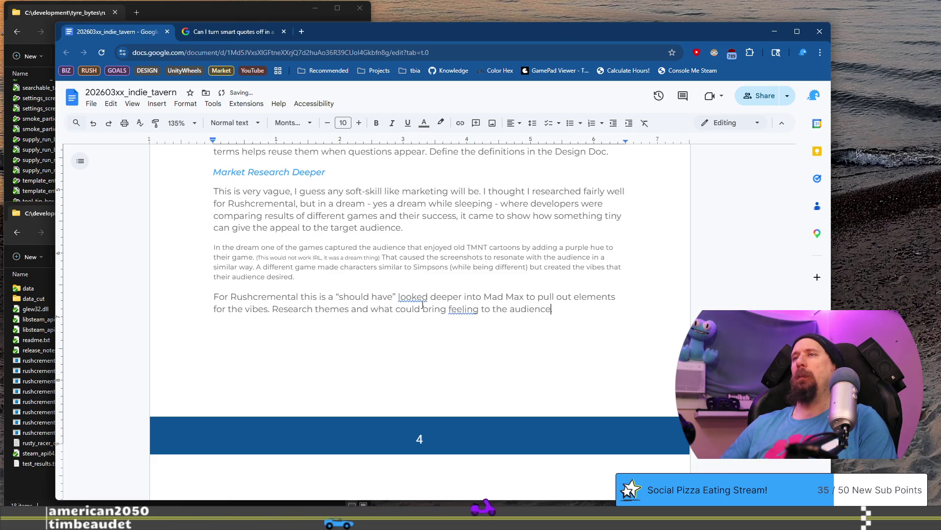
key("ctrl+Left")
key("ctrl+Left")
key("ctrl+Left")
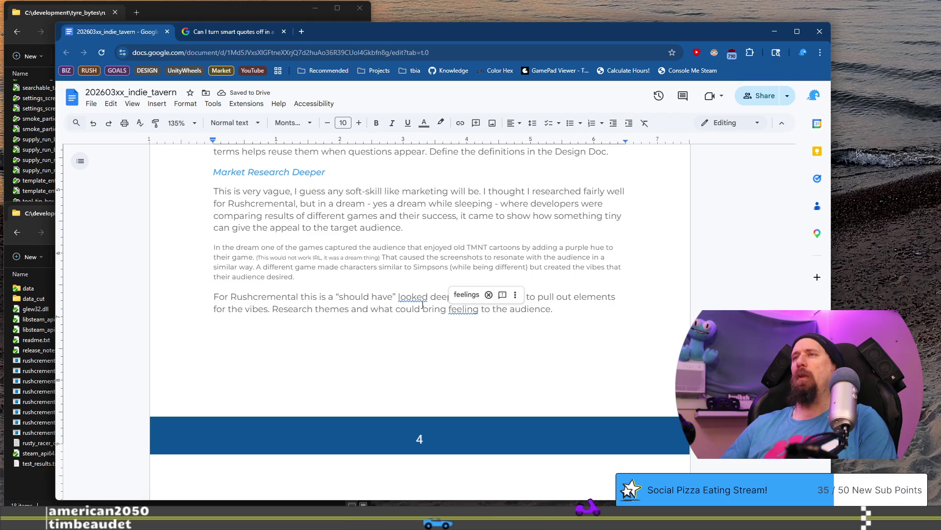
type("s")
key("BackSpace")
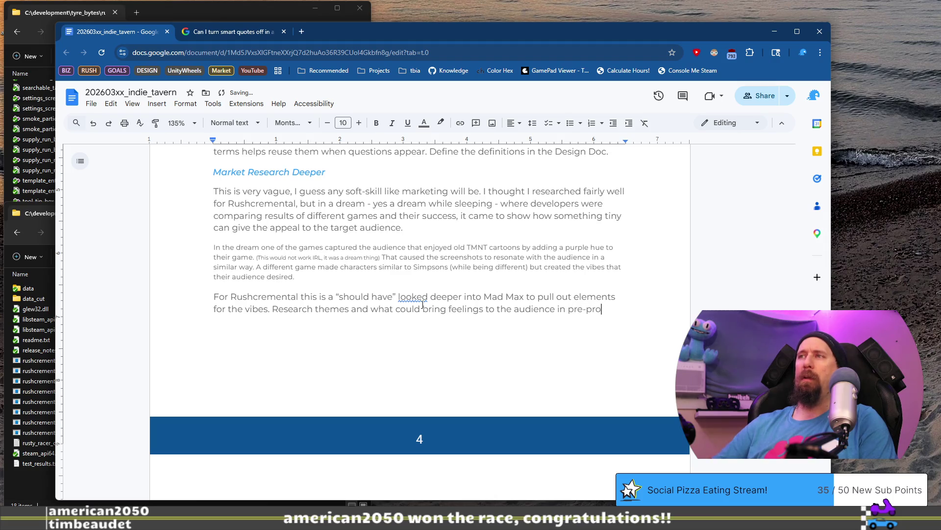
type(".")
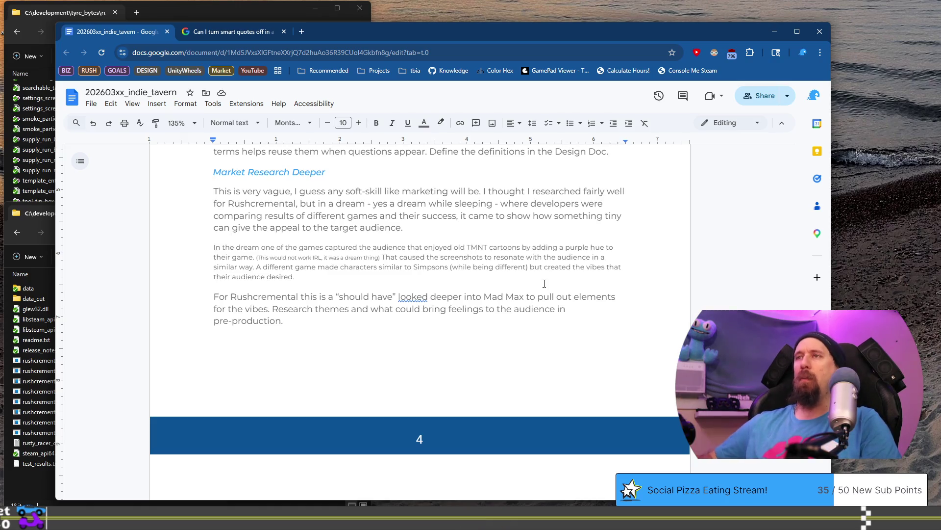
key("ctrl+BackSpace")
key("ctrl+BackSpace")
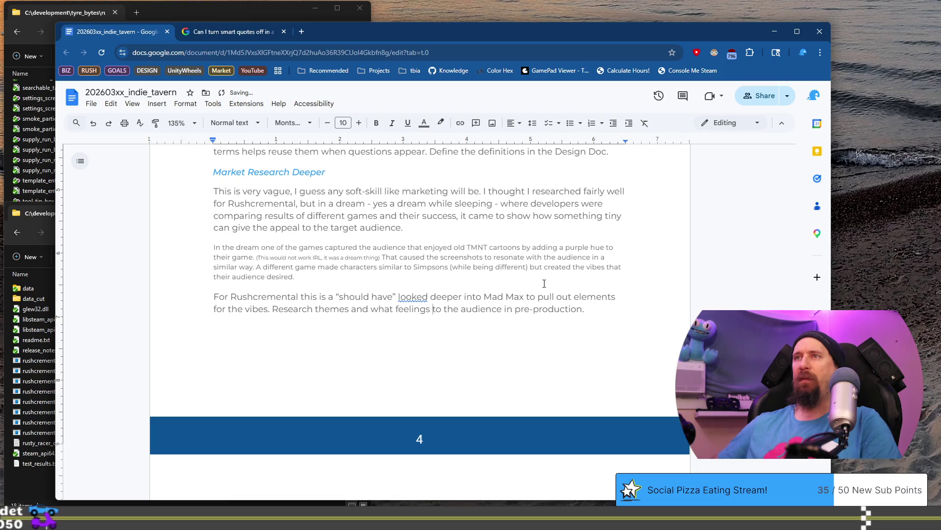
Insert 'bring' after 'to' so the sentence reads 'what feelings to bring the audience'.
key("ctrl+Right")
type("bring")
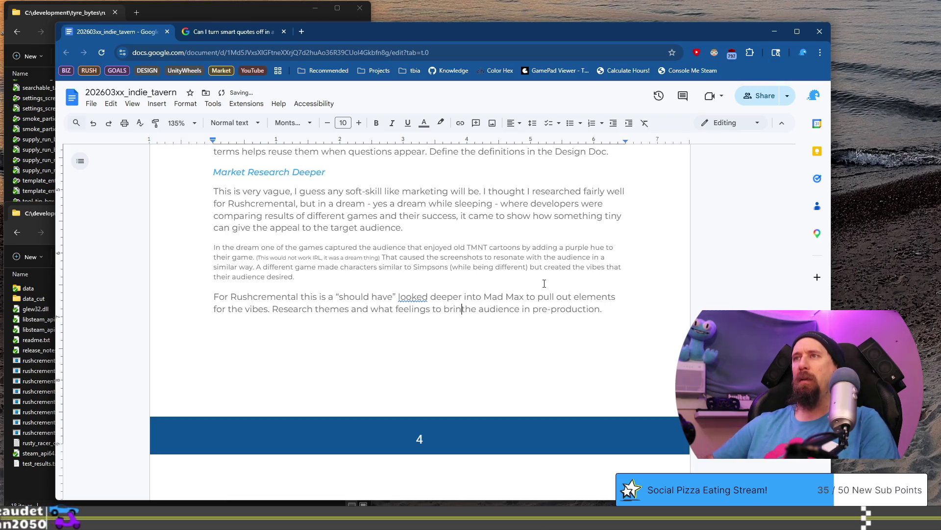
key("End")
key("Return")
key("BackSpace")
Change 'in' to 'during', then remove the trailing 'during pre-production' and end with a period.
key("ctrl+Left")
key("ctrl+Left")
key("ctrl+Left")
key("Left")
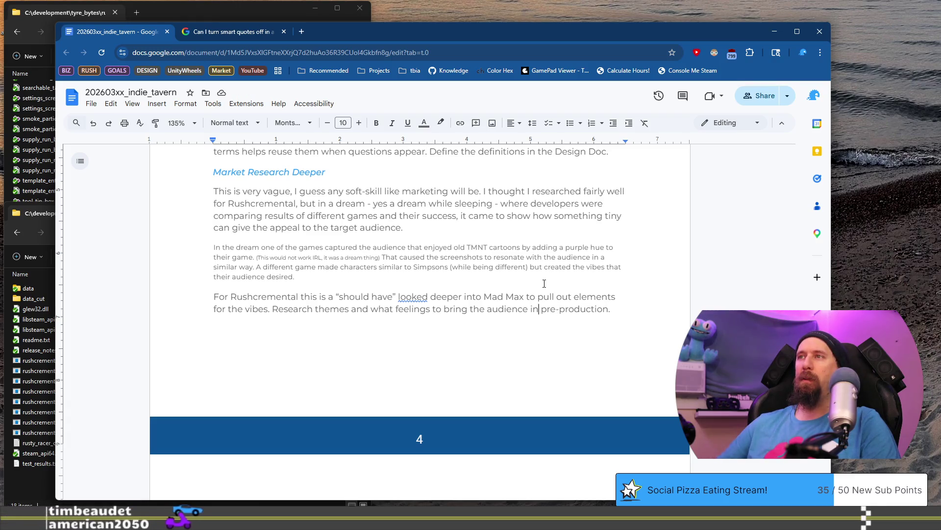
key("BackSpace")
key("BackSpace")
type("dir")
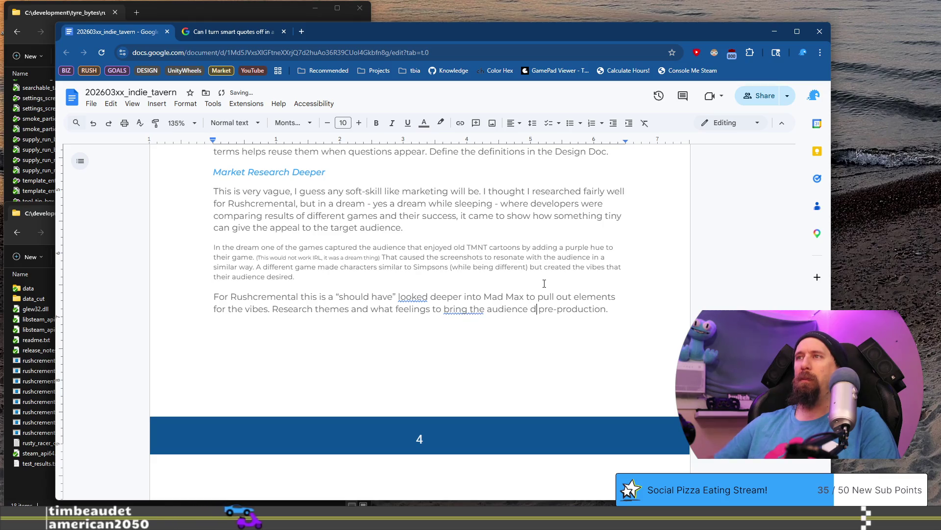
key("BackSpace")
key("BackSpace")
type("uring")
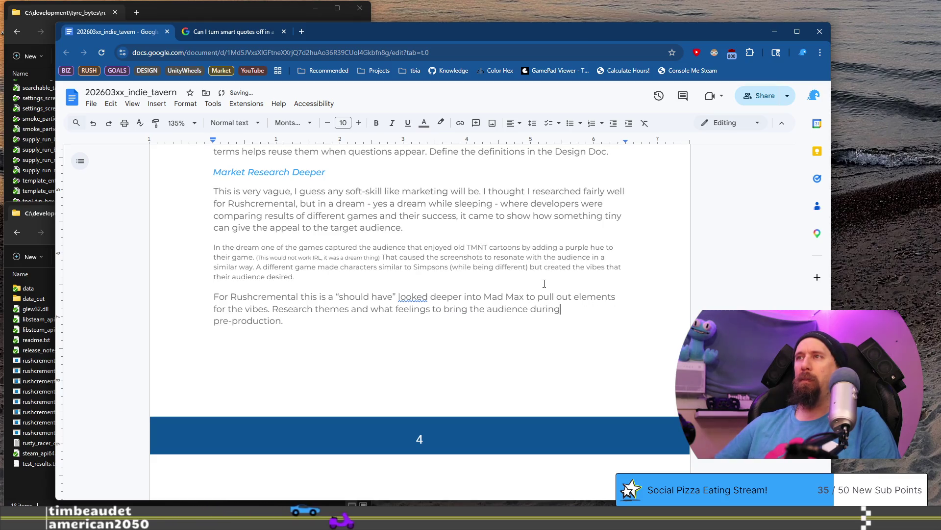
key("ctrl+Left")
key("shift+End")
key("BackSpace")
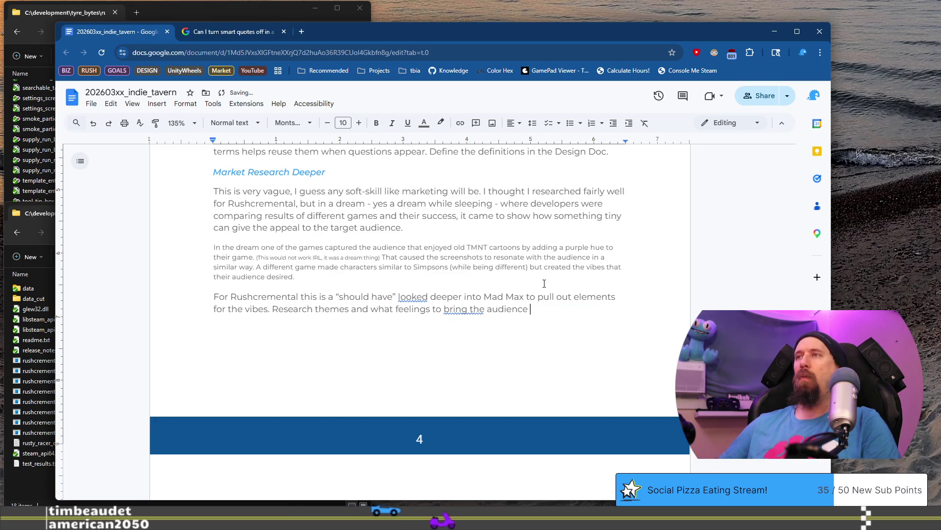
type(".")
Begin the sentence 'In pre-production research the themes', lowercasing 'Research'.
key("ctrl+Left")
key("ctrl+Left")
key("ctrl+Left")
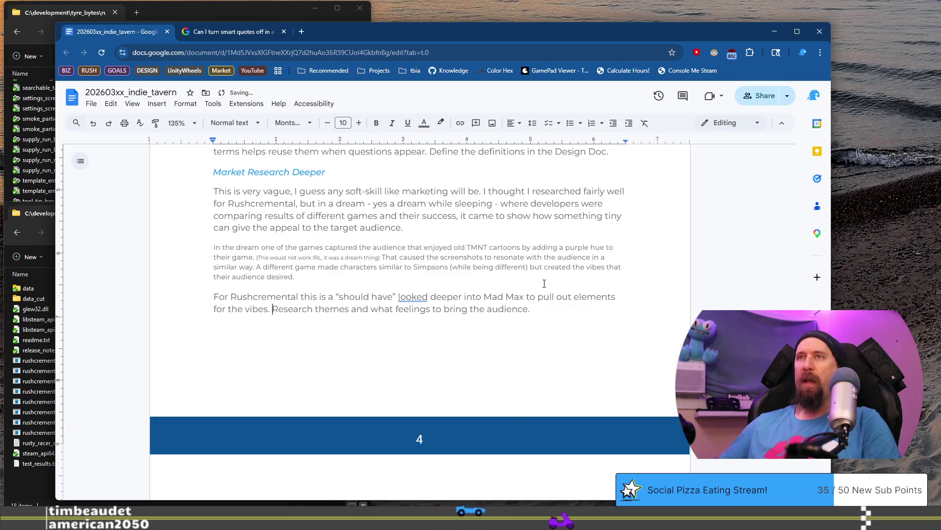
type(". In pr")
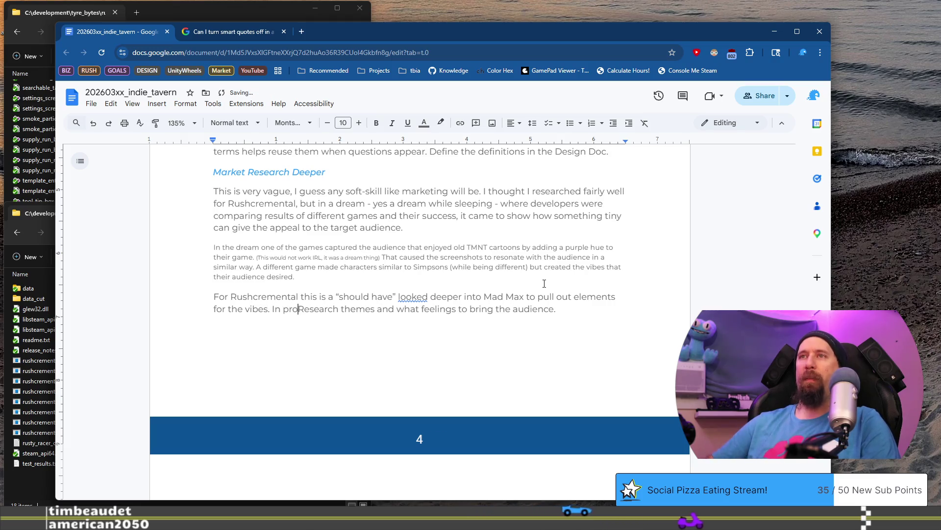
type("e-production")
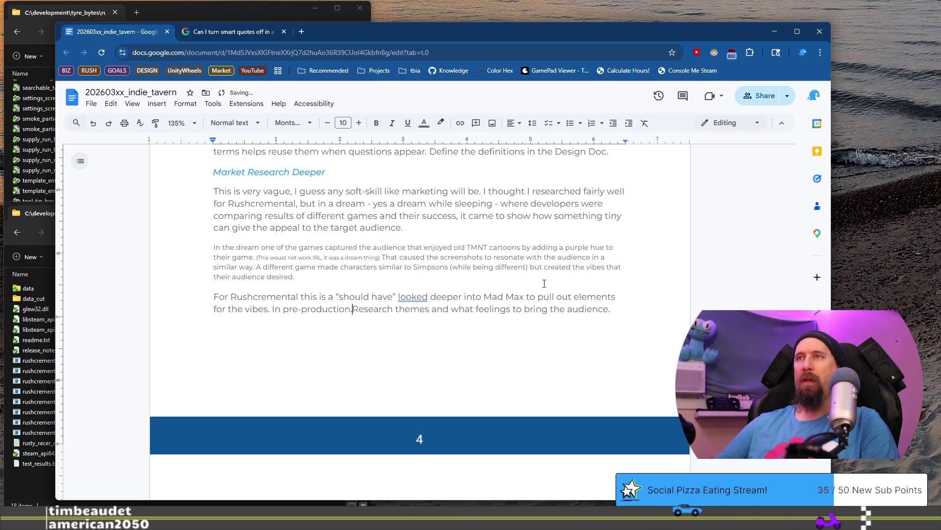
key("Delete")
type("r")
key("ctrl+Right")
type("the")
key("End")
key("Return")
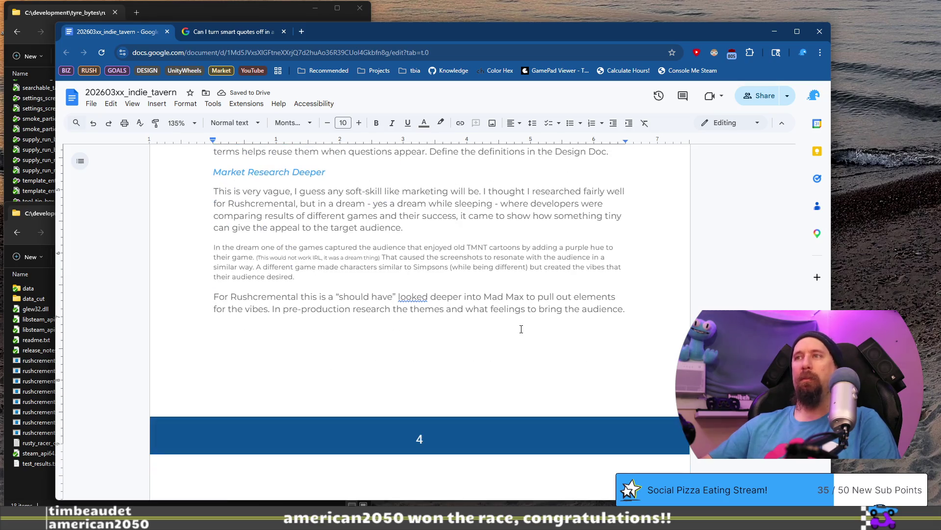
Copy the Market Research Deeper heading and paste it on the empty line below the Rushcremental paragraph.
left_click(398, 275)
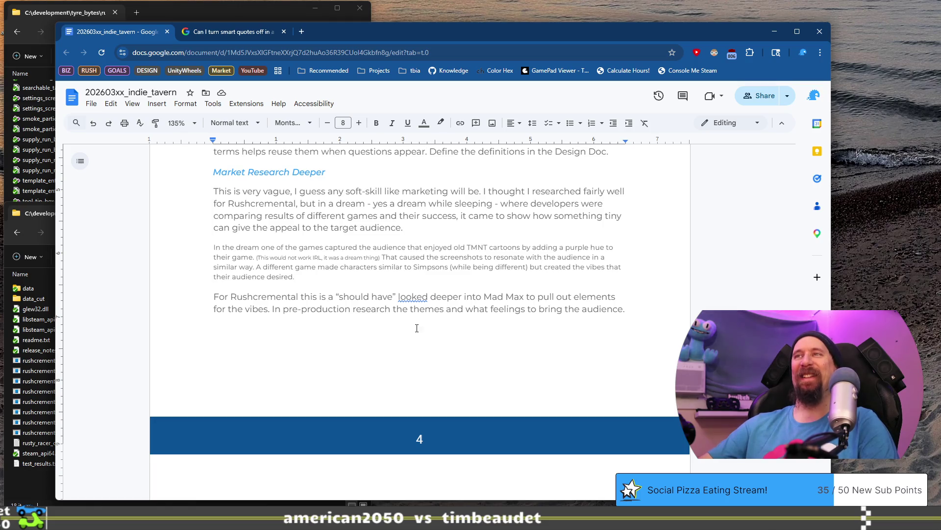
left_click(356, 171)
triple_click(356, 172)
key("ctrl+c")
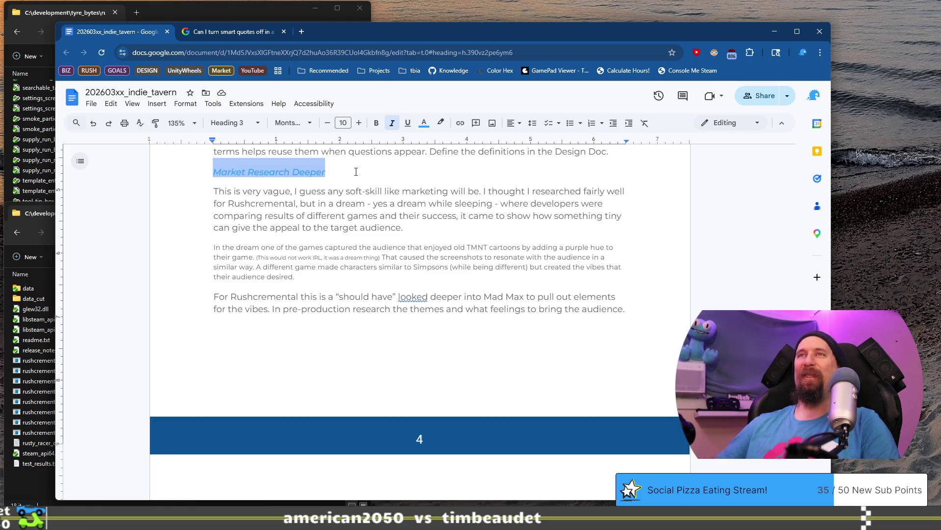
key("ctrl+z")
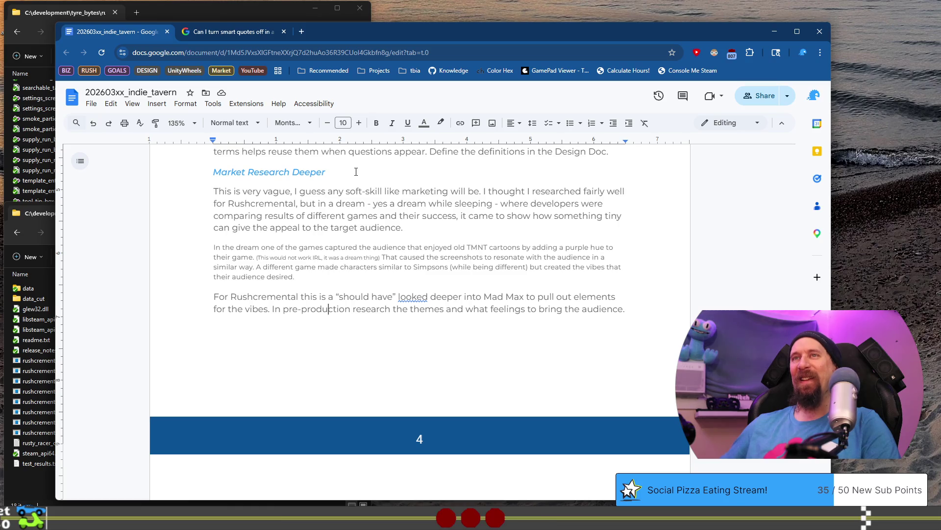
key("ctrl+v")
scroll(356, 171, "up", 5)
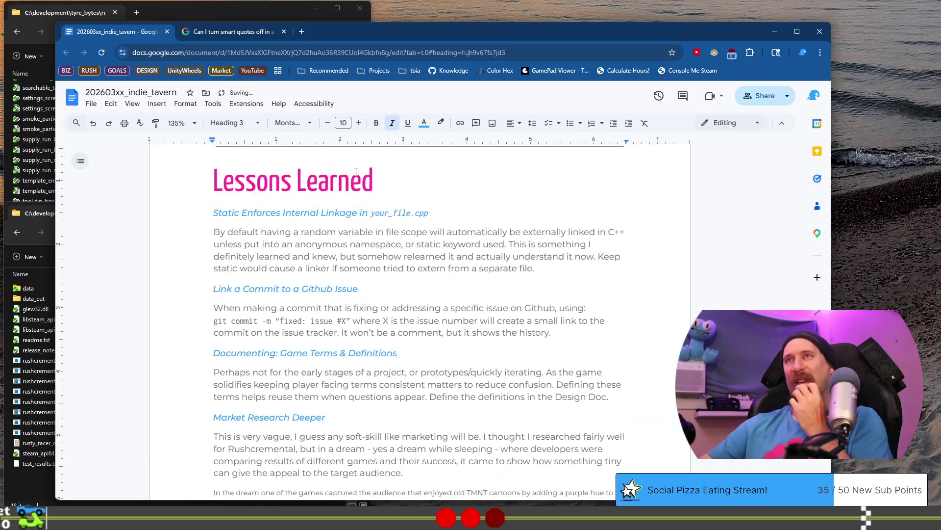
scroll(367, 207, "down", 1)
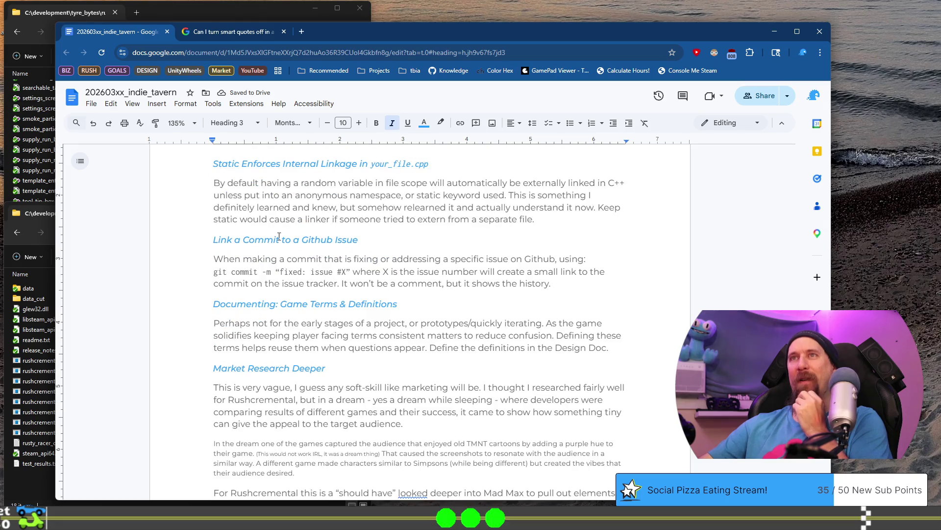
scroll(262, 367, "down", 3)
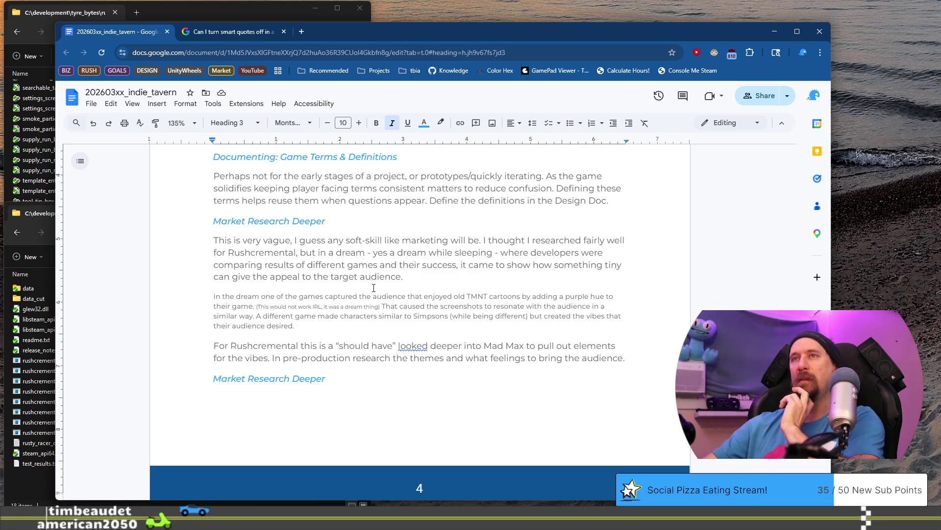
scroll(374, 288, "down", 4)
scroll(416, 290, "up", 1)
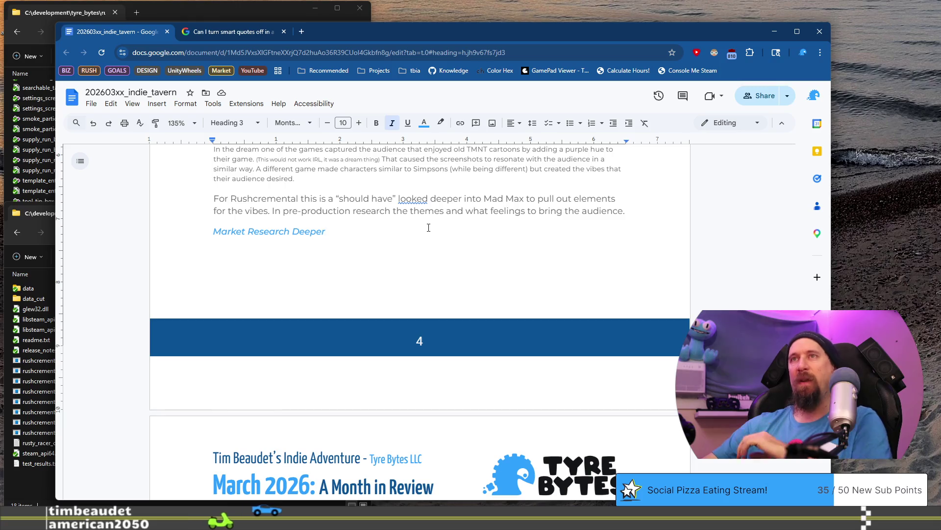
scroll(414, 265, "up", 2)
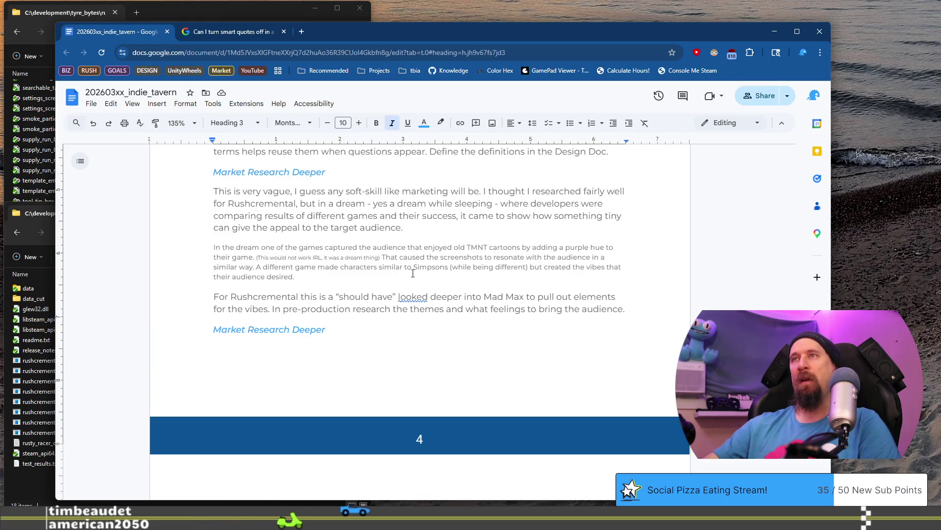
mouse_move(403, 227)
left_mouse_down()
mouse_move(258, 208)
mouse_move(215, 191)
left_mouse_up()
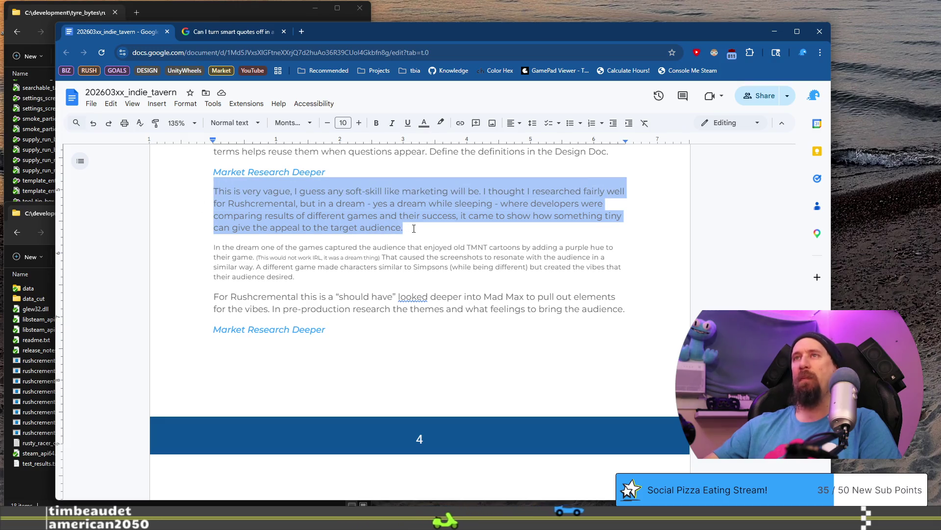
Replace the duplicated heading's text with 'Believe in Yourself, Yo.' and start a body line beneath it.
left_click(365, 333)
key("Return")
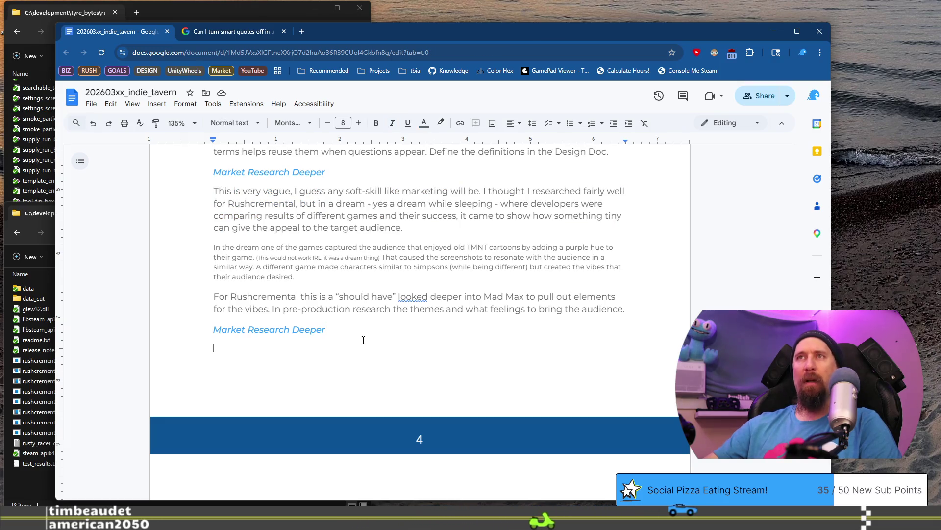
key("BackSpace")
key("shift+Home")
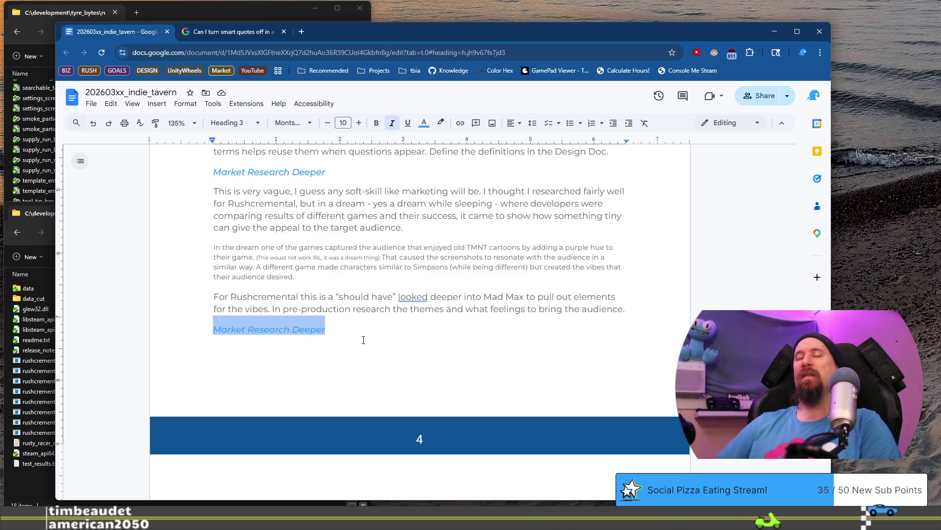
type("Believe in Yourself, Yo.")
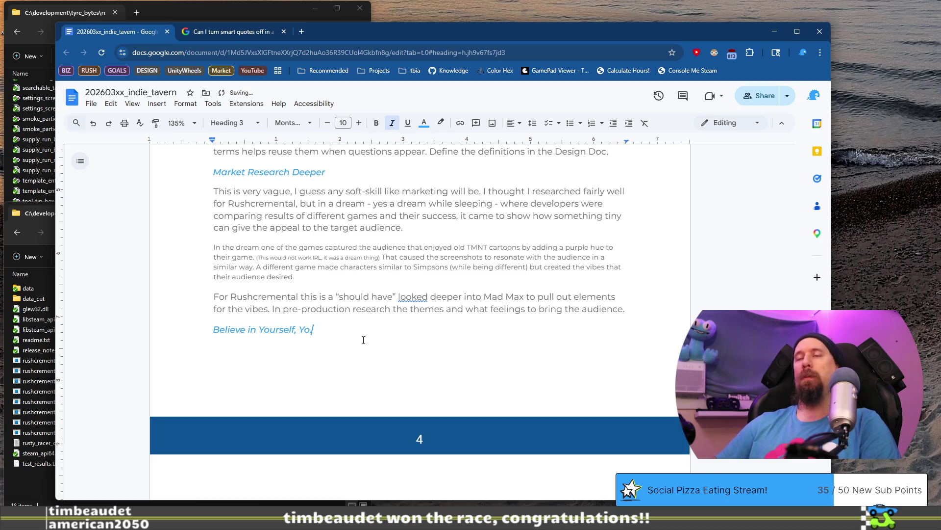
key("Return")
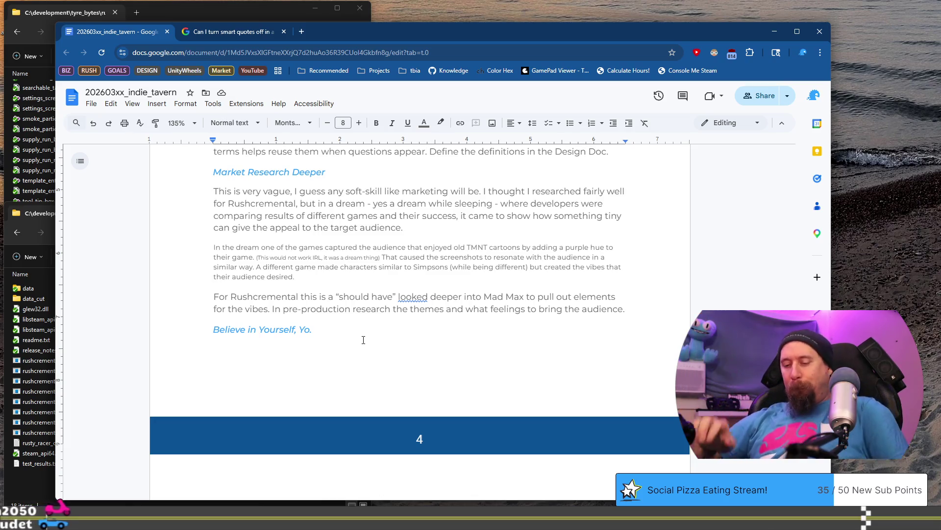
Type draft lines 'Being delusional', 'Is Okay' and 'Their' under the new heading.
type("Being")
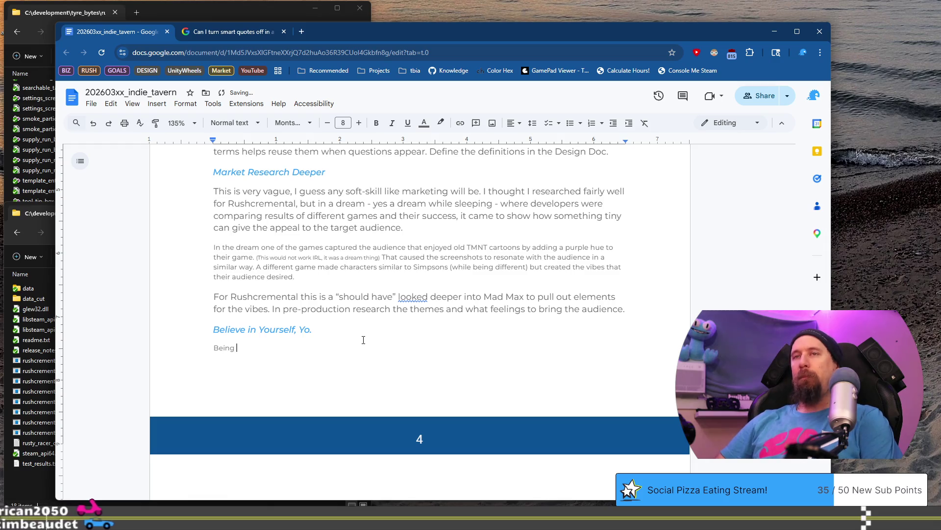
key("BackSpace")
key("BackSpace")
key("BackSpace")
key("Return")
type("Being d")
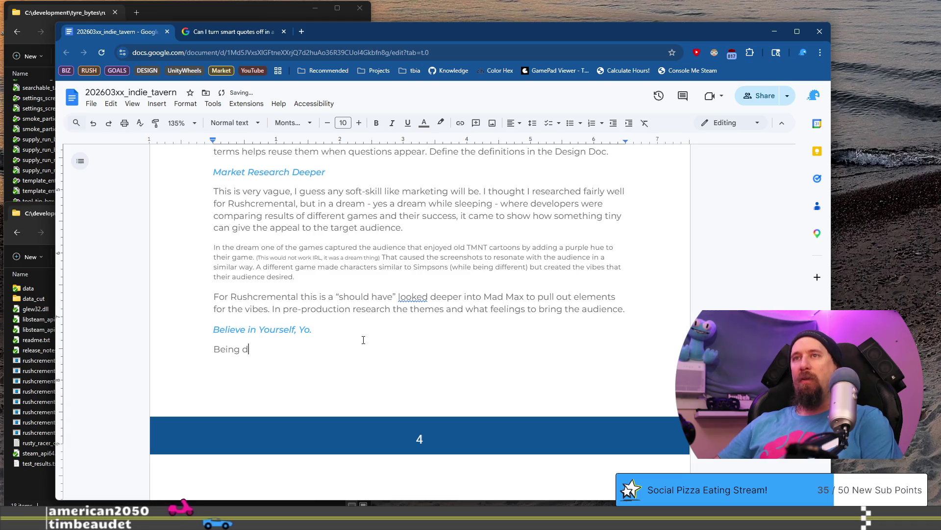
type("elusional")
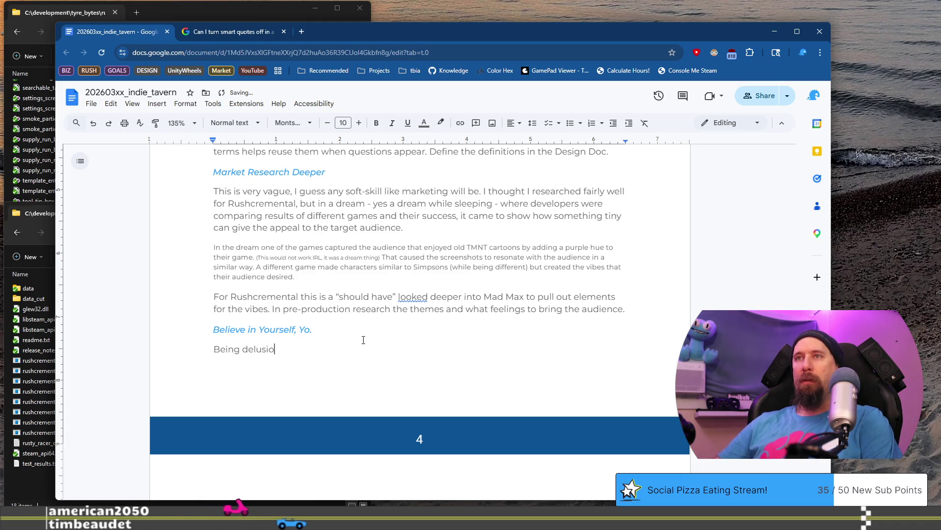
key("shift+Return")
type("Is a")
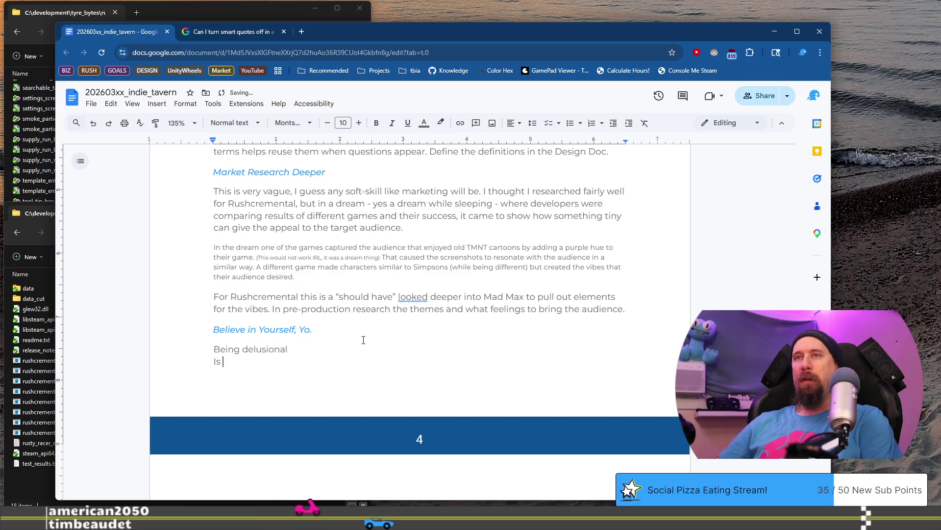
key("BackSpace")
type("Okay")
key("shift+Return")
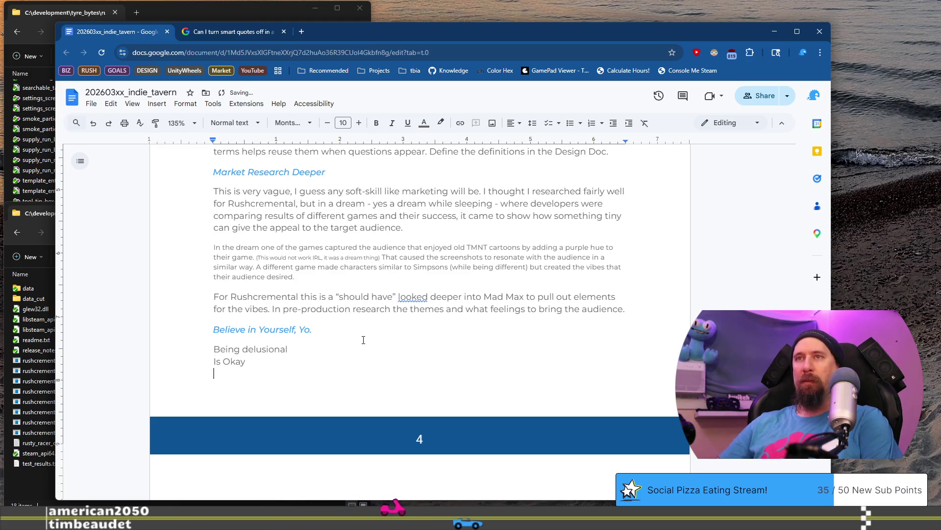
type("Their")
key("shift+Return")
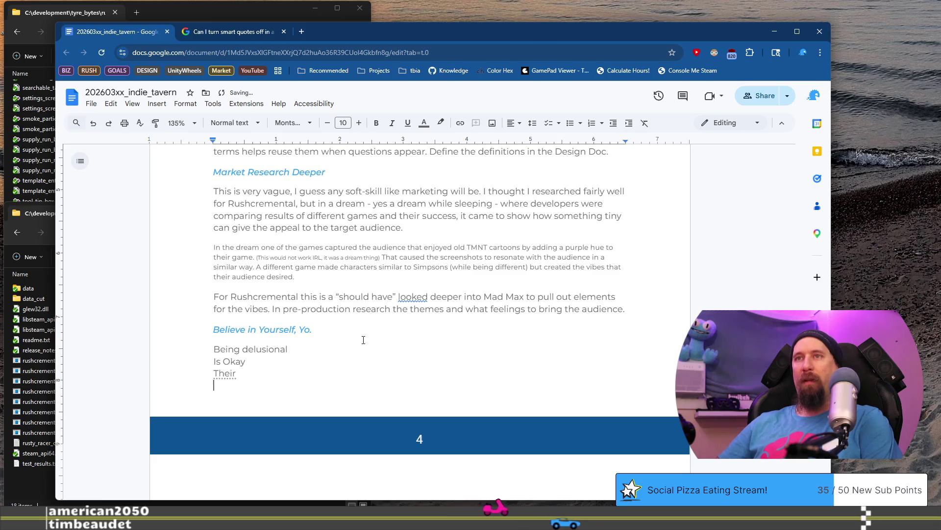
Delete the 'Is Okay' and 'Their' lines, leaving only 'Being delusional'.
key("shift+Up")
key("shift+Up")
key("shift+Up")
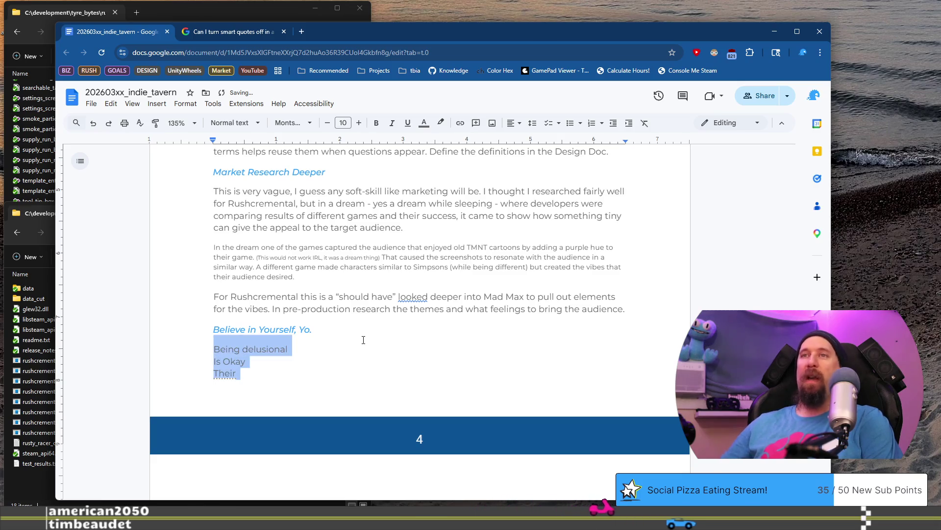
key("BackSpace")
key("ctrl+z")
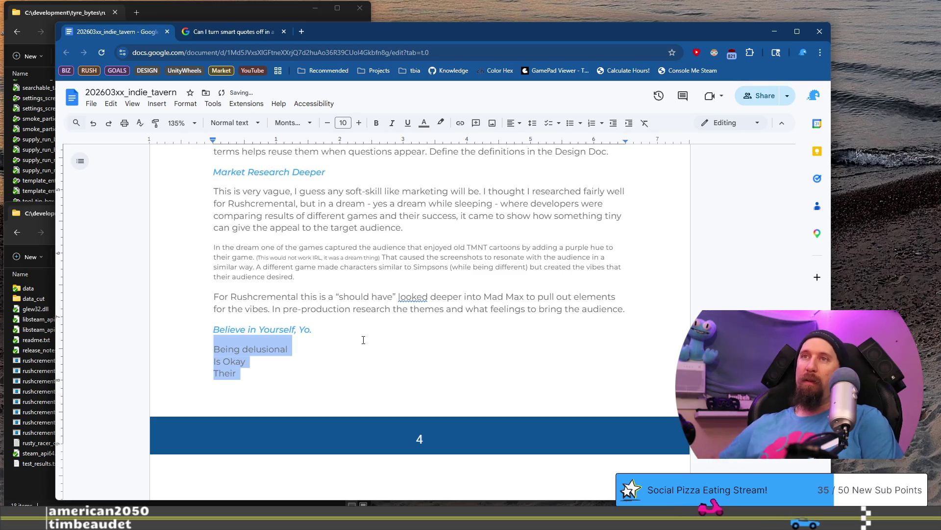
key("shift+Down")
key("BackSpace")
type("can actually be a post")
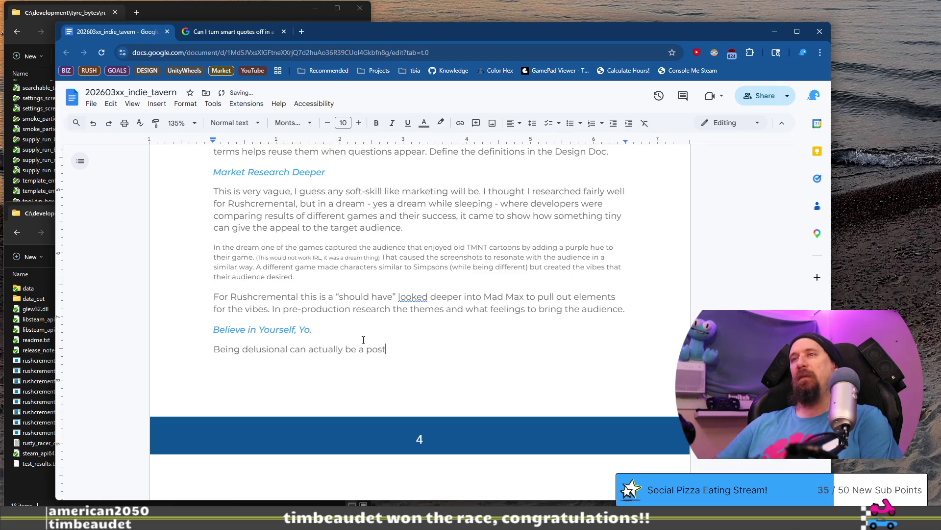
Continue the paragraph with 'I'd never have started this adventure if I didn't believe I could…'.
type("ive")
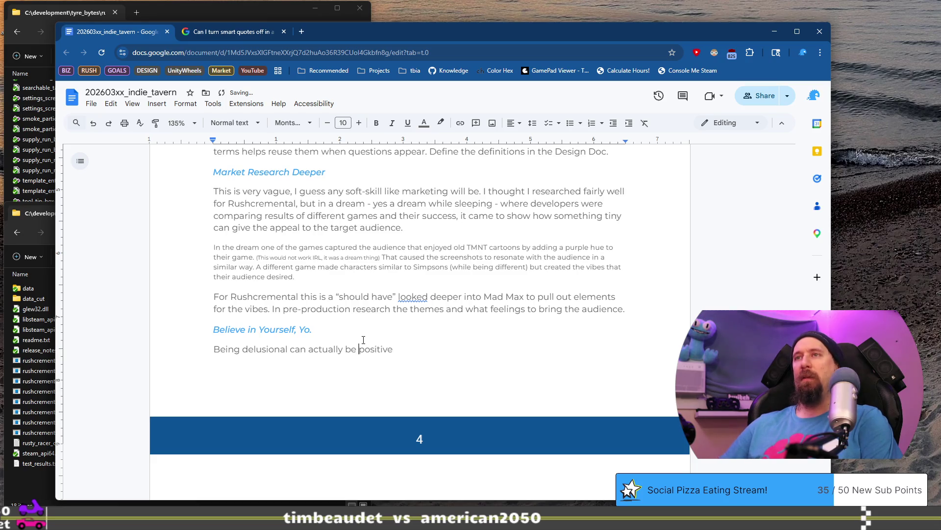
type("in certain situations.")
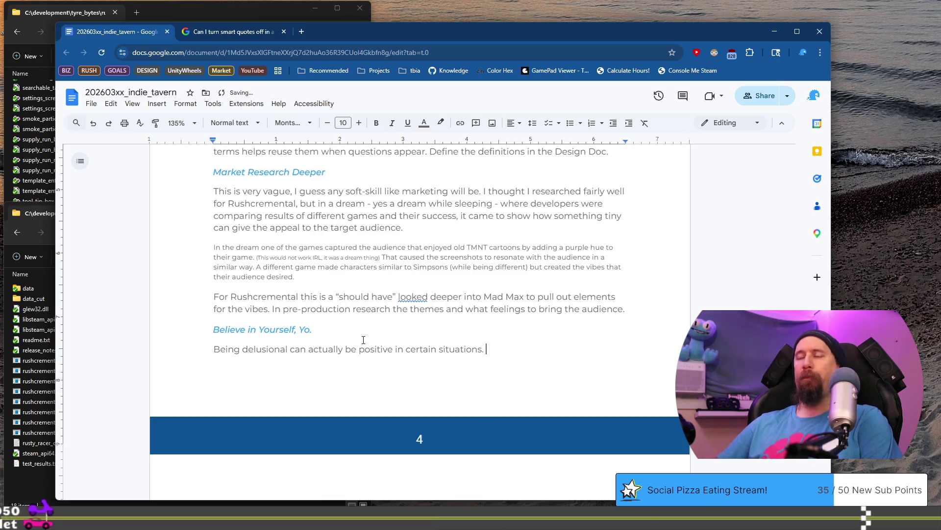
type(" By")
key("BackSpace")
key("BackSpace")
type("I'd never have ")
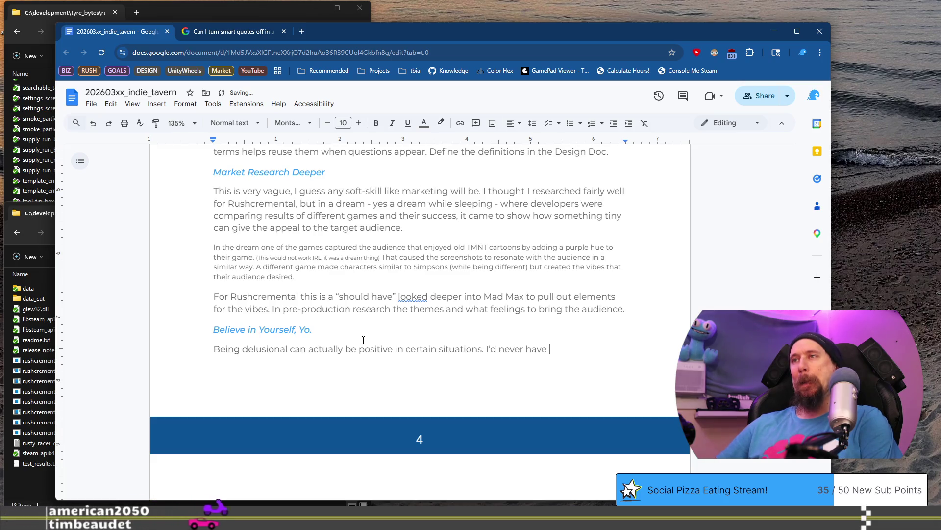
type("started this adventure if I ")
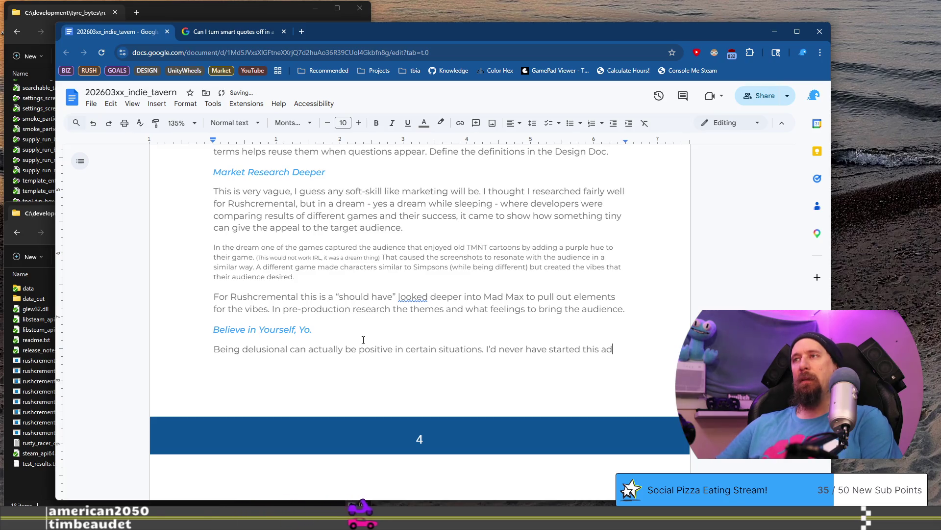
type("didn")
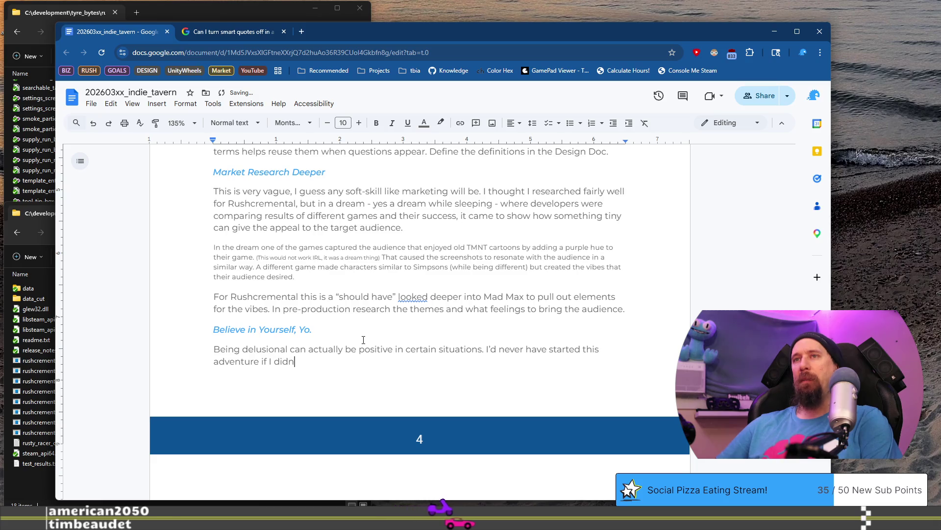
type("'t believe I cou")
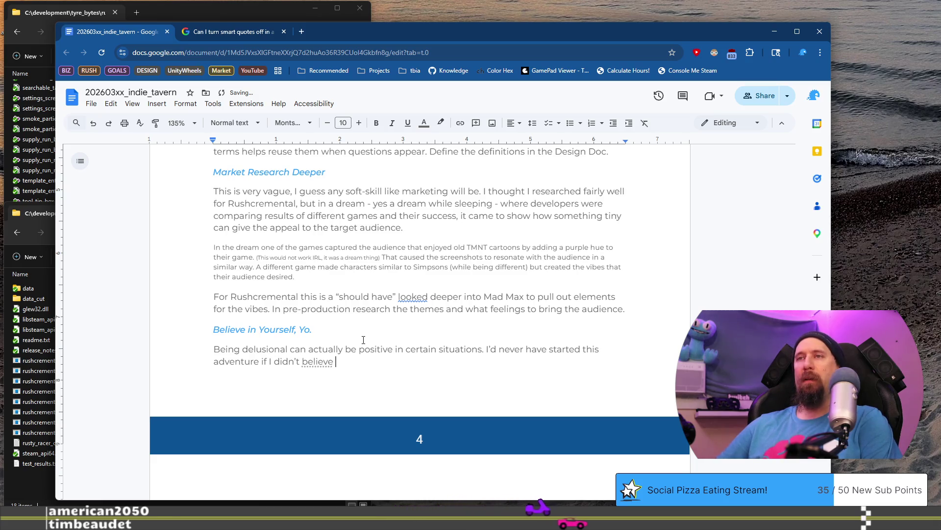
key("BackSpace")
key("BackSpace")
key("BackSpace")
type("had a cha")
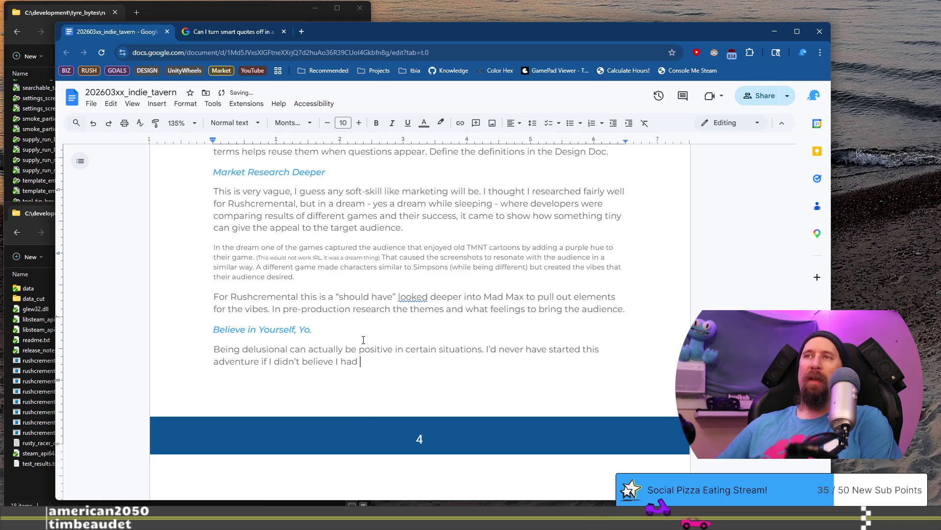
key("BackSpace")
key("BackSpace")
key("BackSpace")
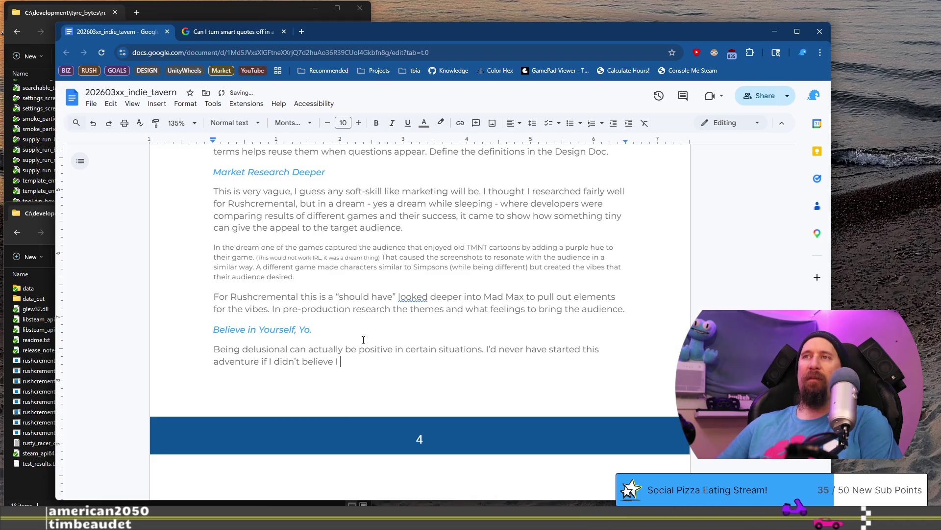
type("c")
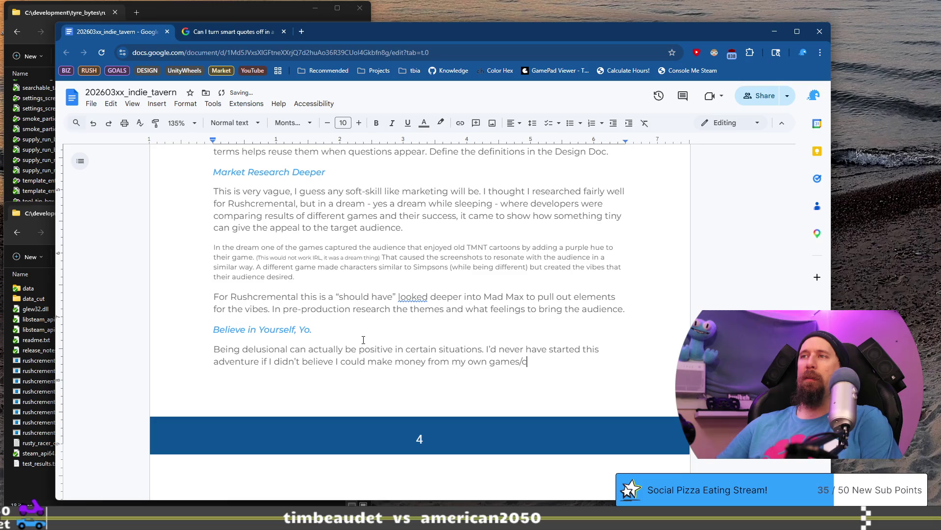
key("BackSpace")
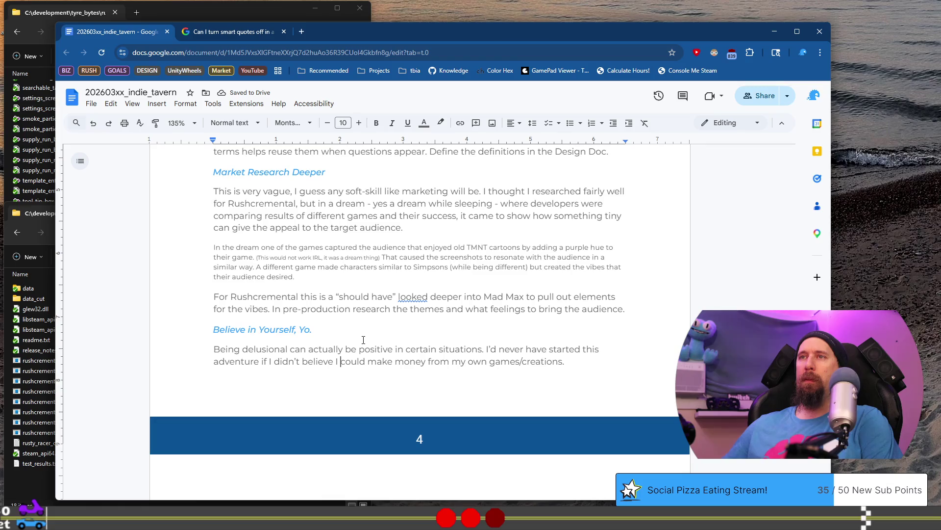
Bold the word 'could' and end the paragraph with 'In the last few years I've struggled'.
key("ctrl+b")
key("End")
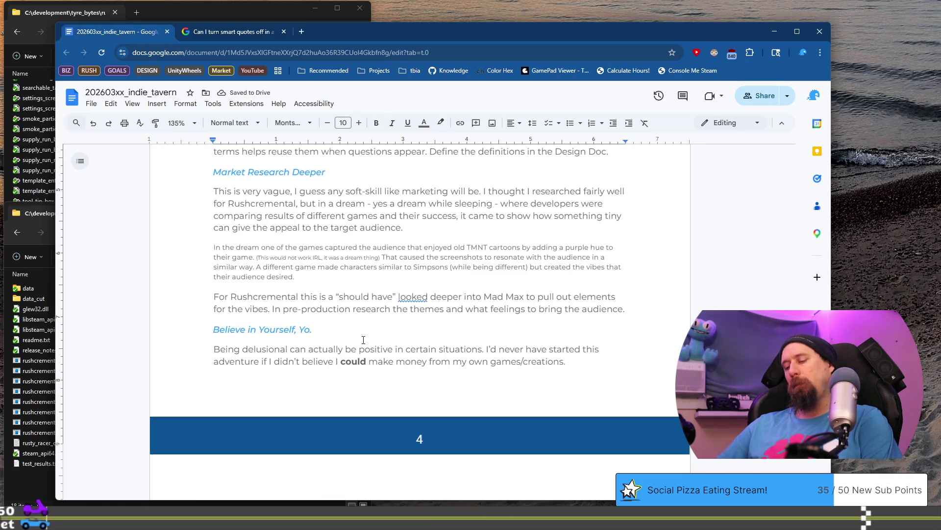
type(" In th")
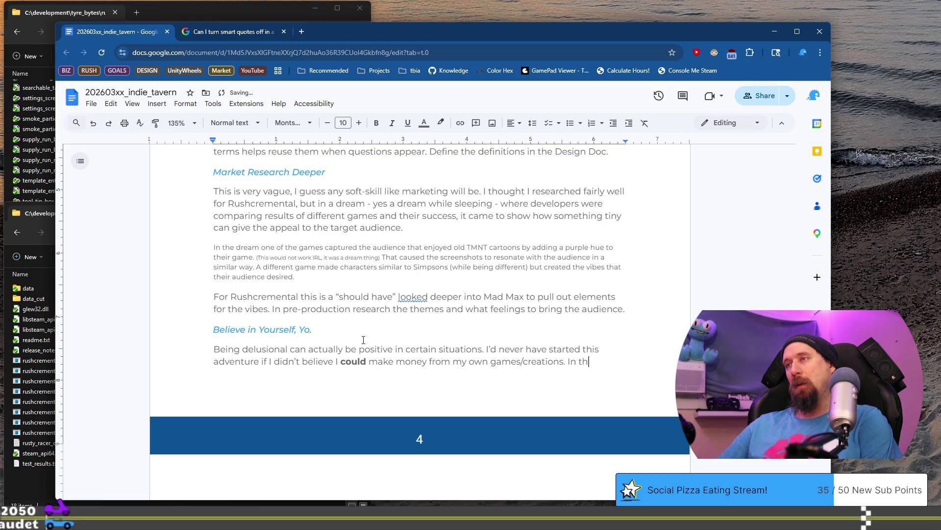
type("e last few y")
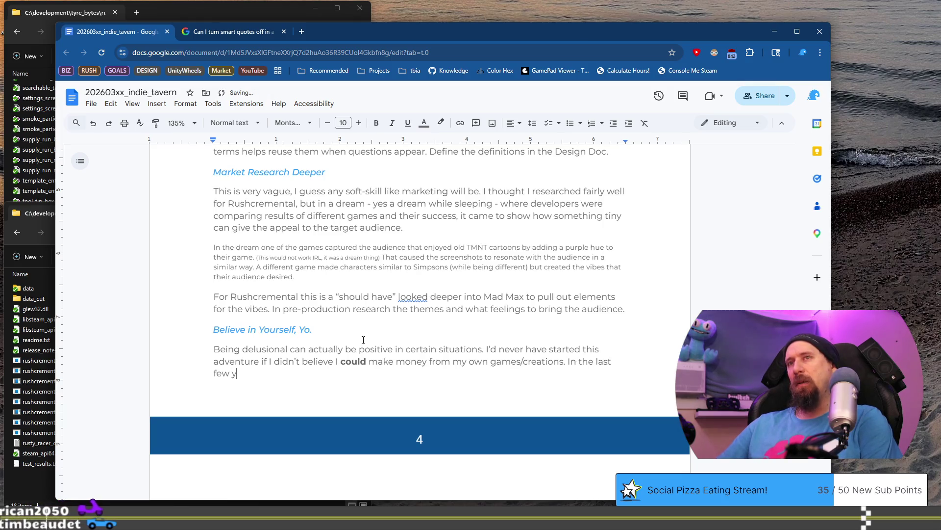
type("ears I've strugg")
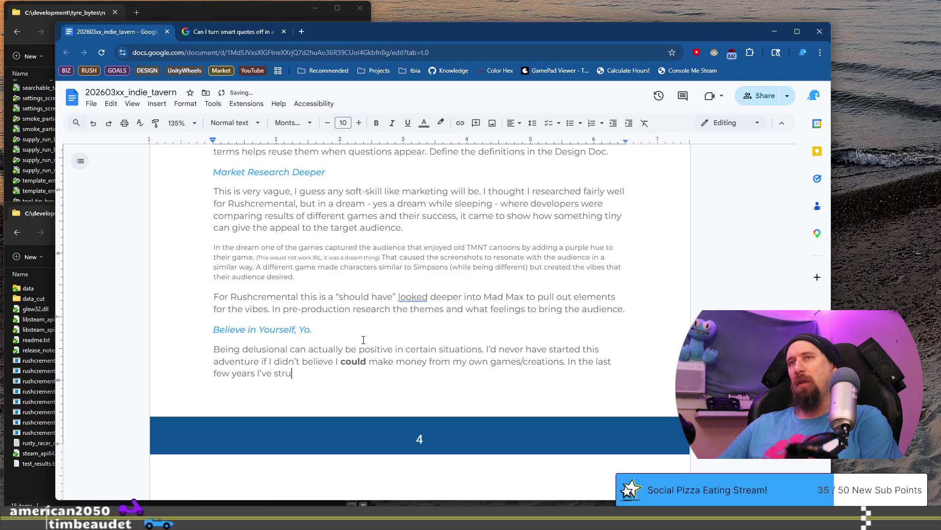
type("les")
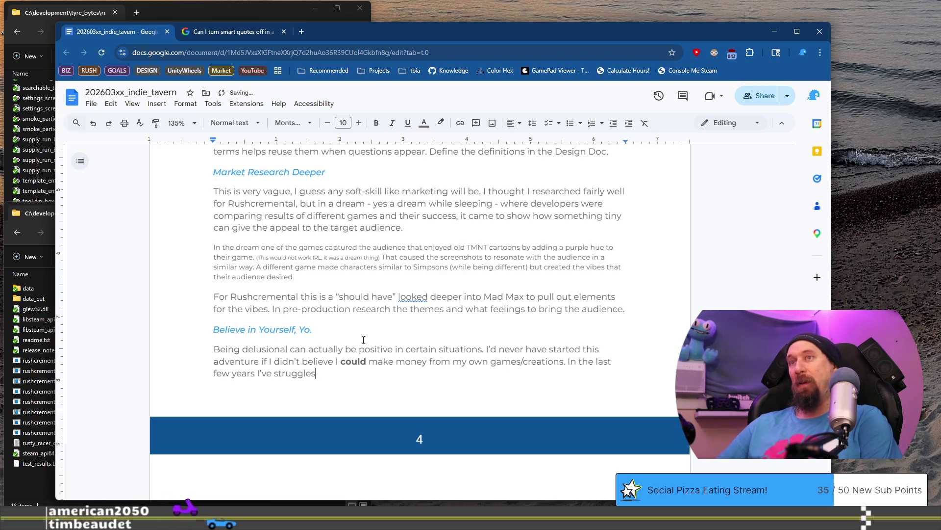
key("BackSpace")
type("d")
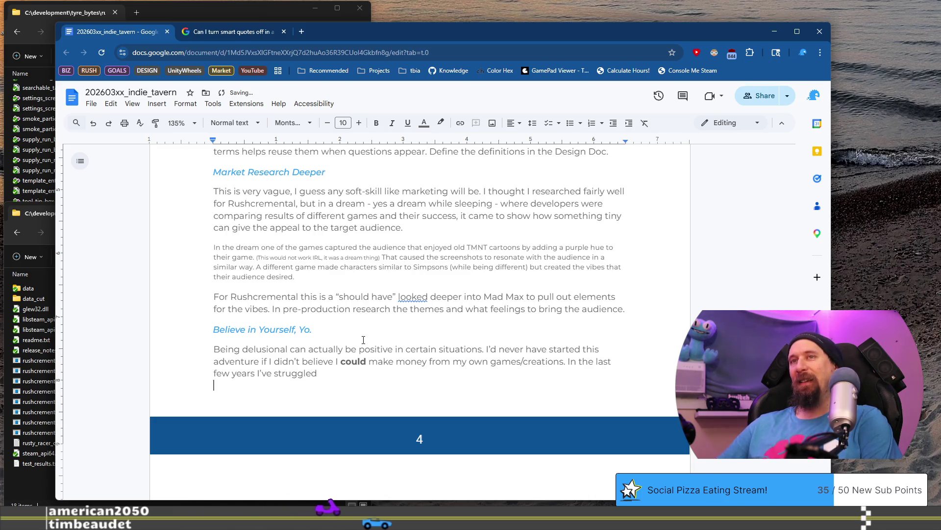
scroll(363, 339, "down", 3)
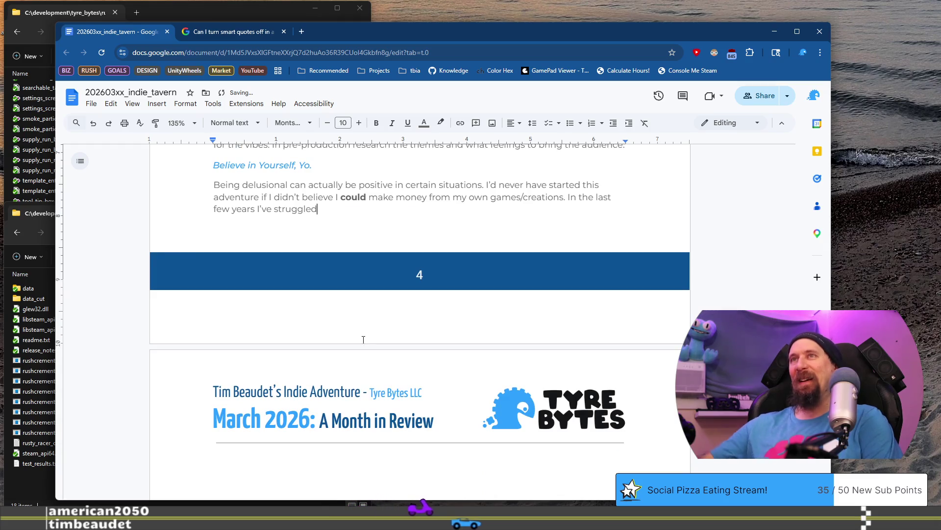
scroll(363, 339, "up", 5)
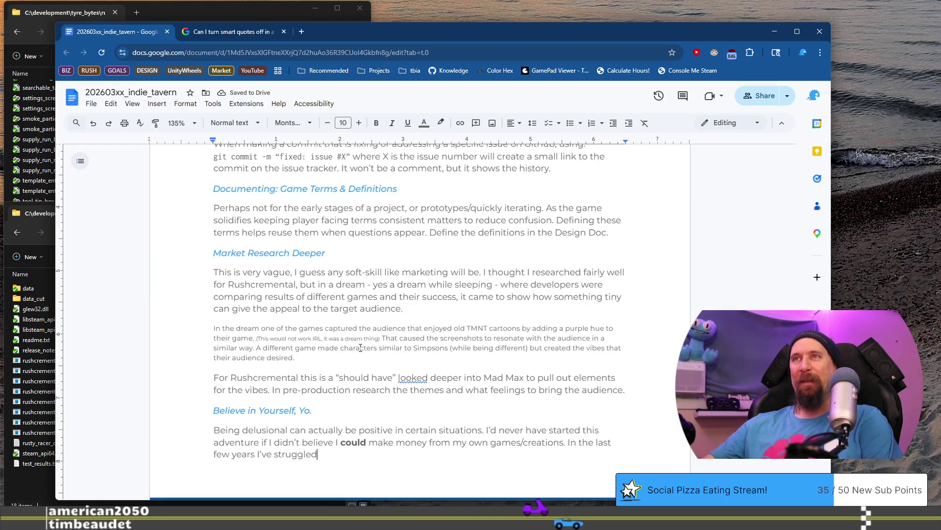
scroll(360, 348, "up", 6)
left_click(379, 313)
scroll(381, 315, "down", 3)
scroll(381, 315, "up", 3)
scroll(245, 215, "down", 2)
left_click_drag(373, 213, 209, 210)
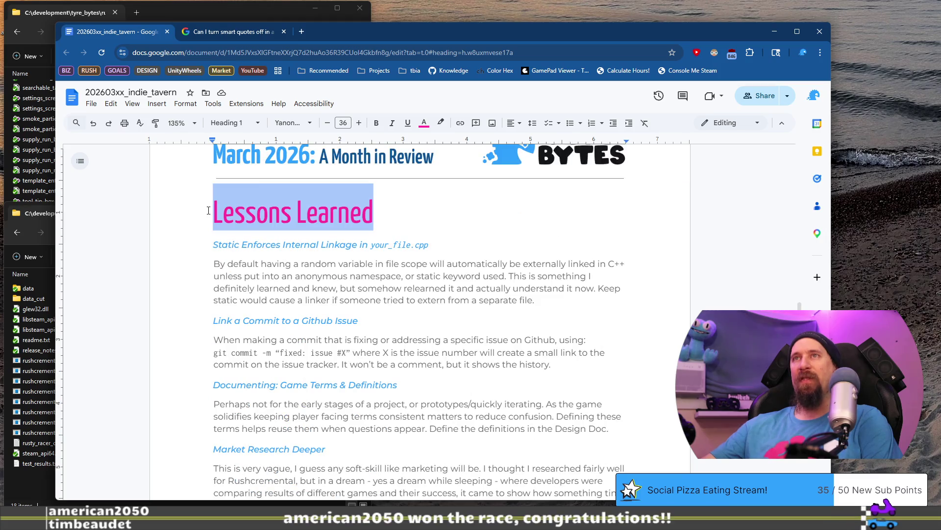
scroll(357, 309, "down", 7)
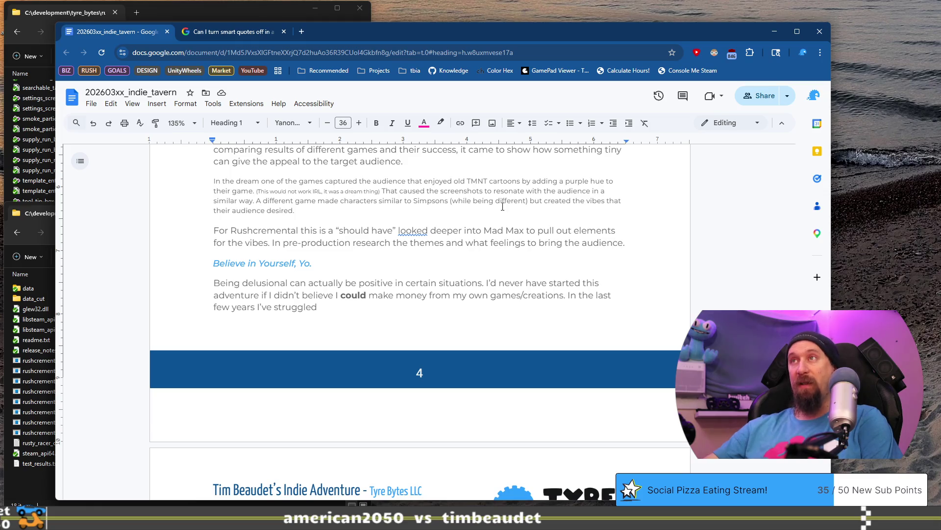
mouse_move(501, 209)
left_mouse_down()
mouse_move(216, 191)
mouse_move(177, 177)
left_mouse_up()
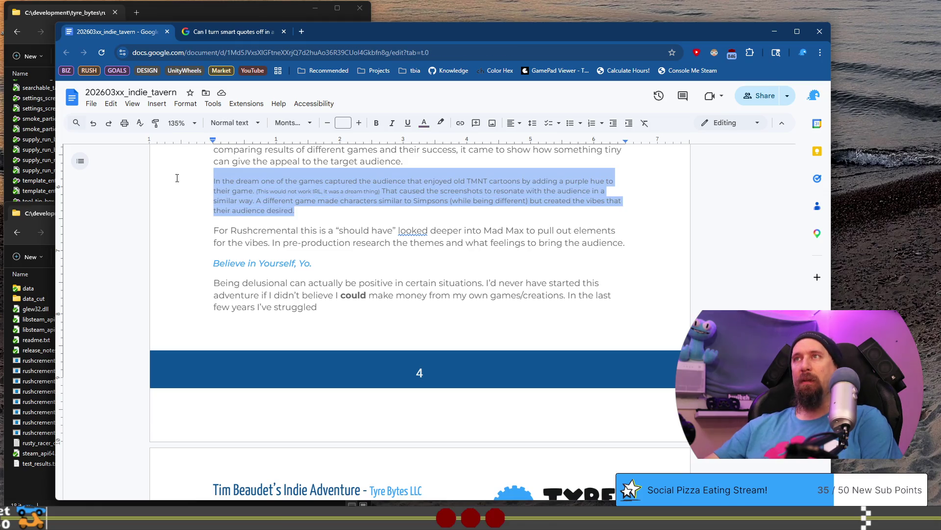
left_click(360, 201)
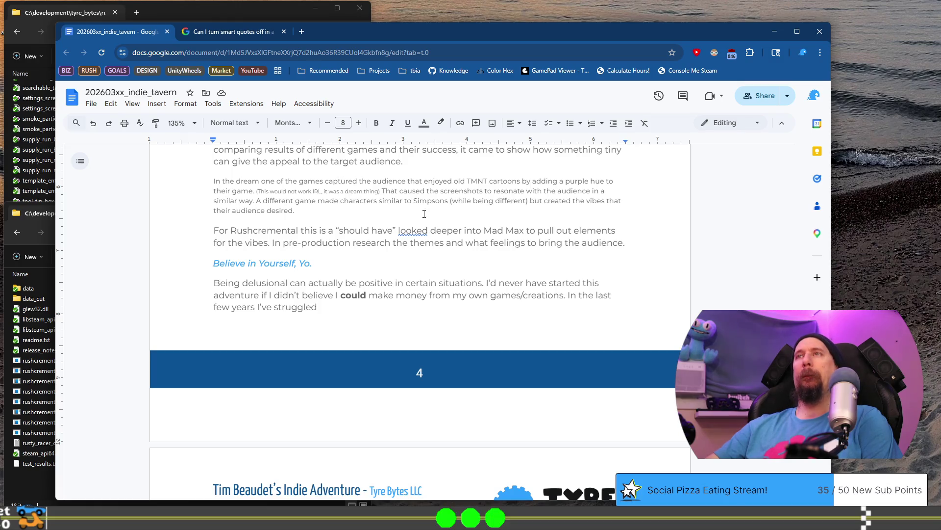
scroll(424, 214, "up", 1)
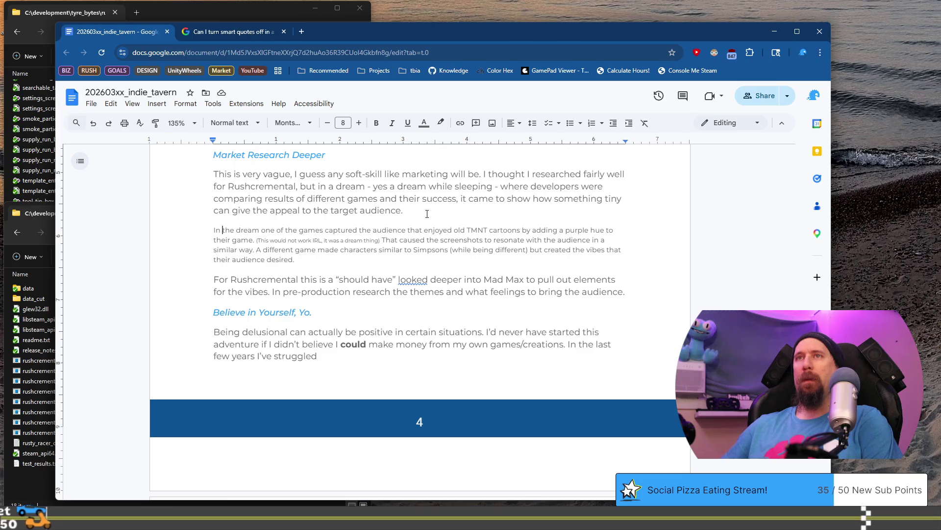
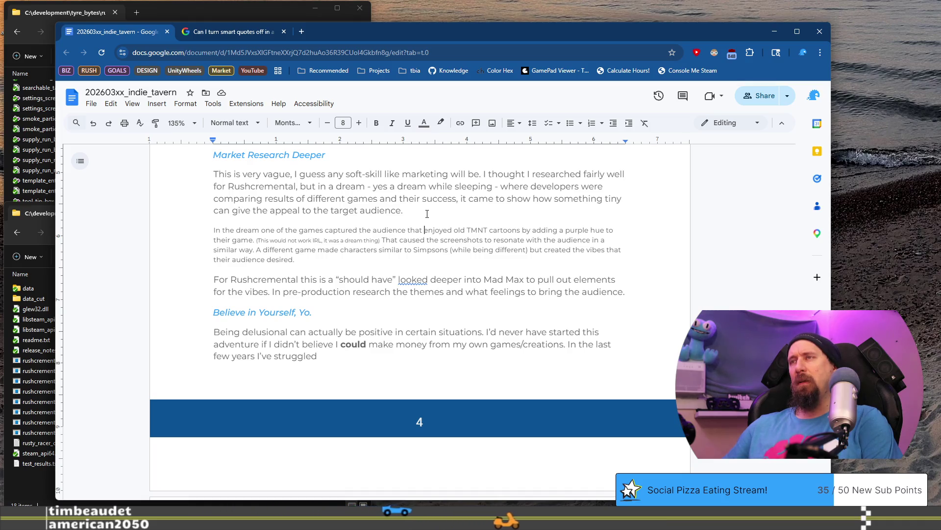
Delete the word "cartoons" from the TMNT dream paragraph.
key("ctrl+Right")
key("ctrl+shift+Left")
key("BackSpace")
key("ctrl+Right")
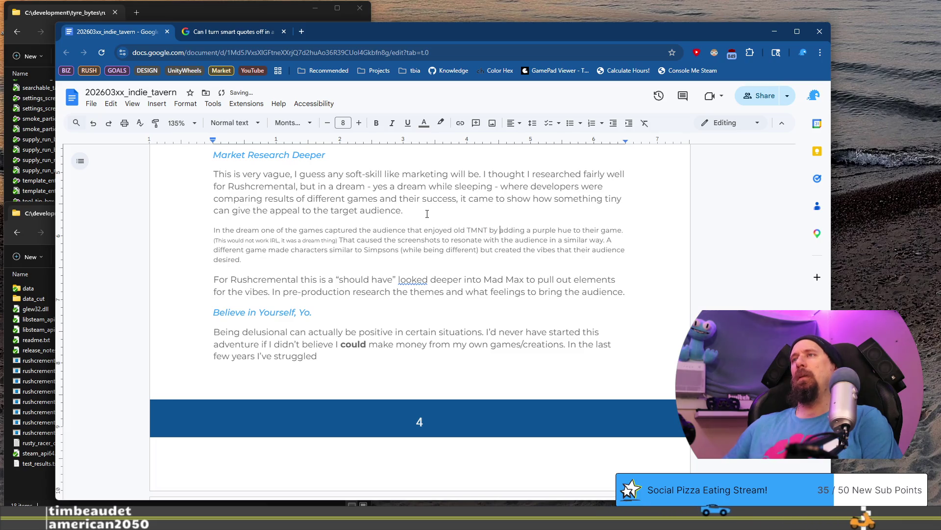
key("ctrl+Right")
key("ctrl+Right")
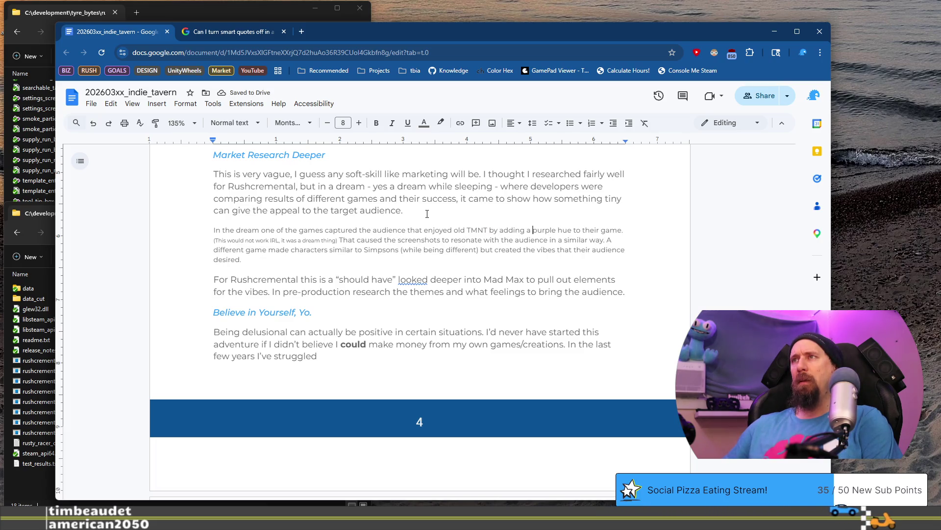
key("ctrl+Right")
key("ctrl+Right")
key("ctrl+Right")
key("ctrl+Right")
key("ctrl+Right")
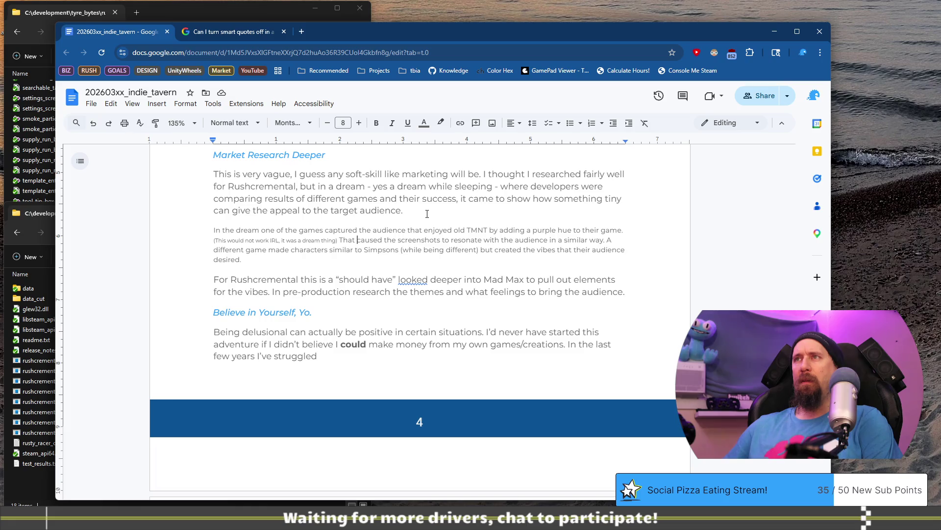
Replace "That caused the" with "Purple-ish" and change "resonate" to "resonated".
key("ctrl+shift+Left")
key("ctrl+shift+Left")
key("ctrl+shift+Left")
type("Po")
key("BackSpace")
type("ur")
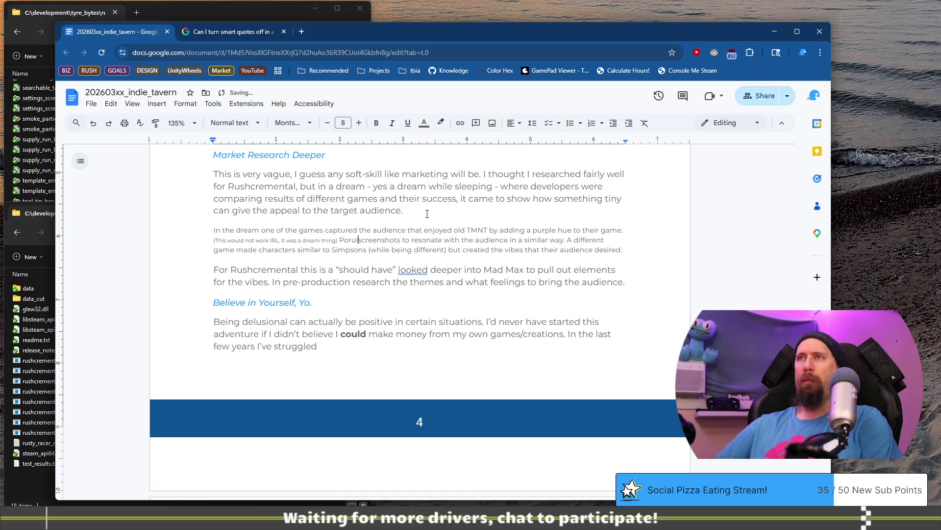
type("ple-ish")
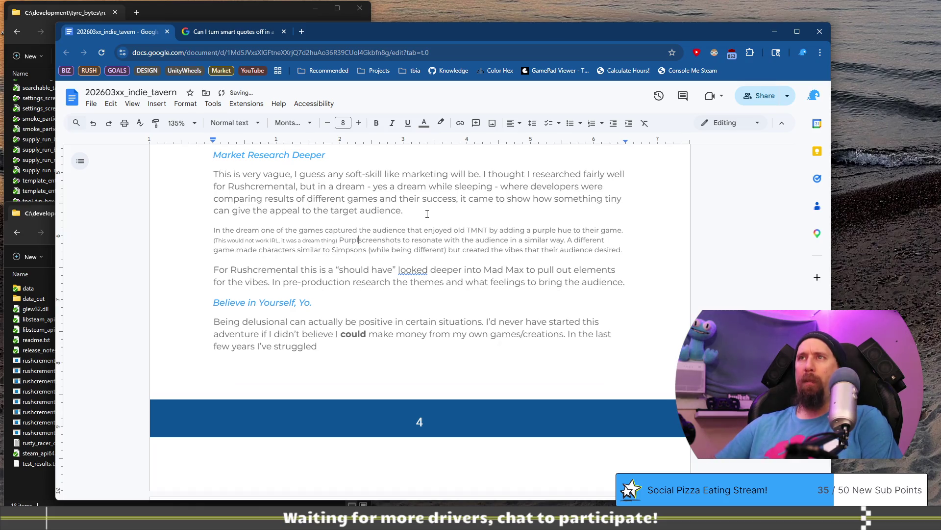
key("Down")
key("Down")
key("Up")
key("Up")
key("Up")
key("ctrl+Right")
key("ctrl+Right")
key("Delete")
type("d")
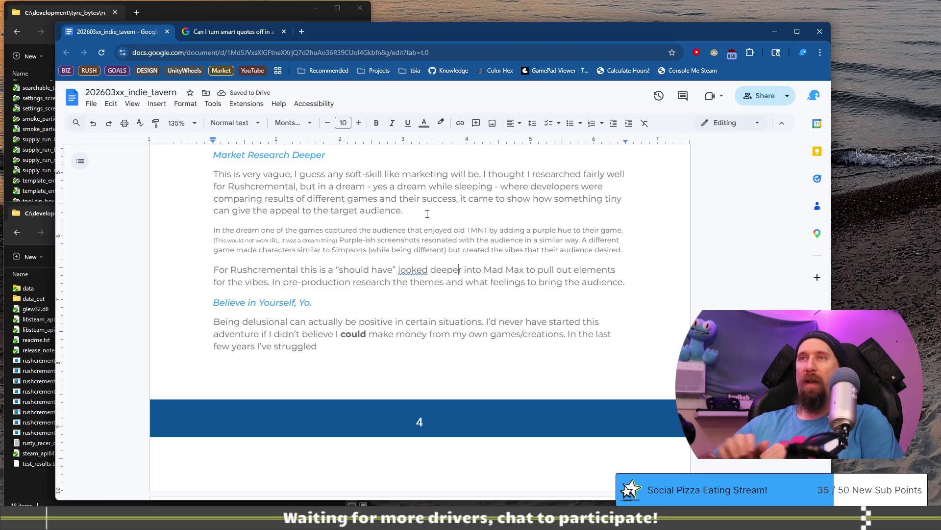
Remove the stray test lines added below the Believe in Yourself paragraph.
left_click(371, 350)
key("Return")
type("d")
key("Return")
type("d")
key("shift+Up")
key("shift+Home")
key("BackSpace")
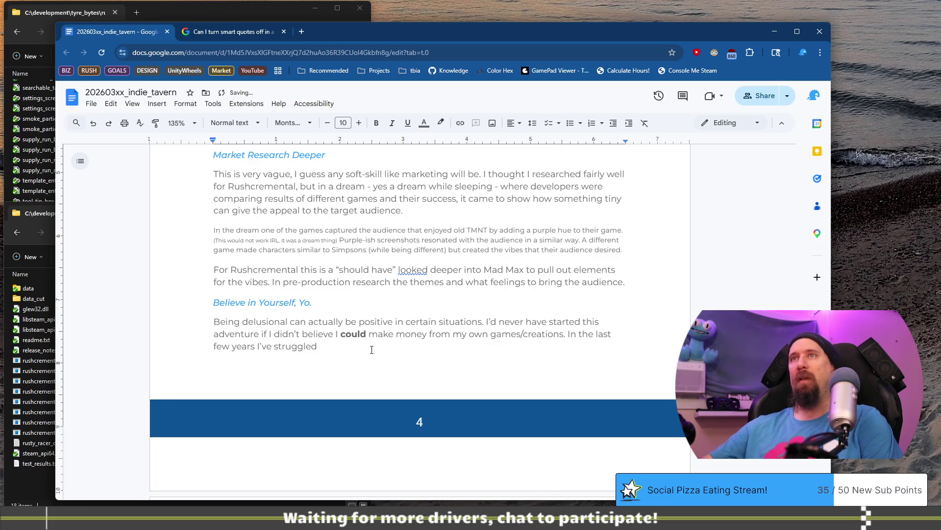
left_click_drag(403, 211, 214, 212)
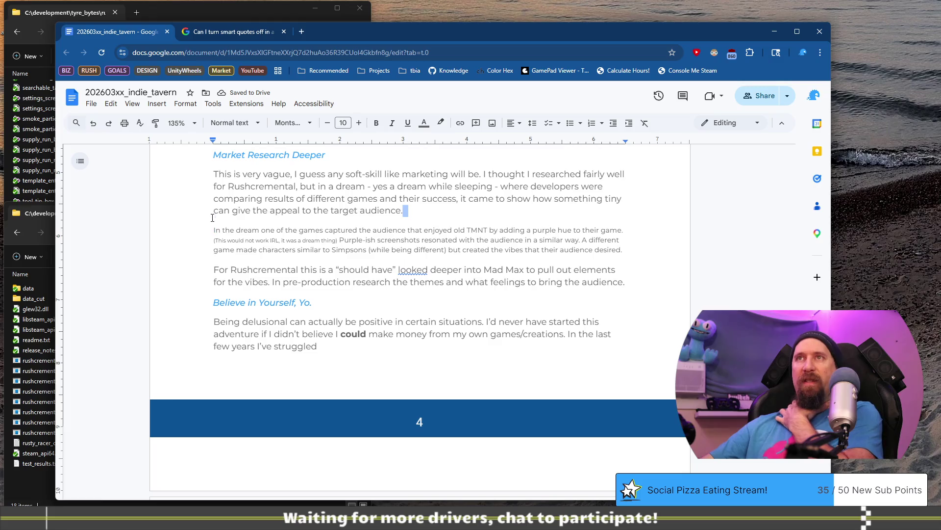
left_click(335, 343)
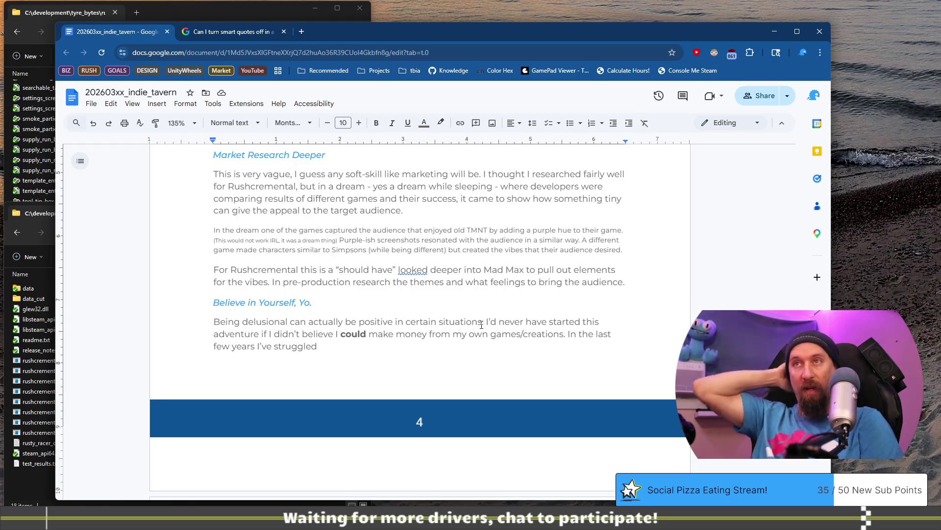
scroll(433, 280, "down", 5)
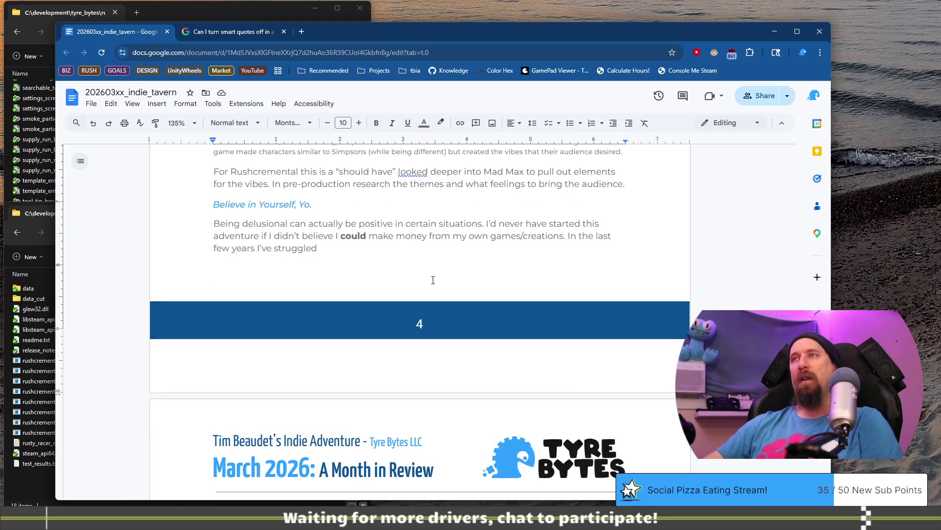
scroll(433, 278, "down", 3)
scroll(433, 279, "up", 9)
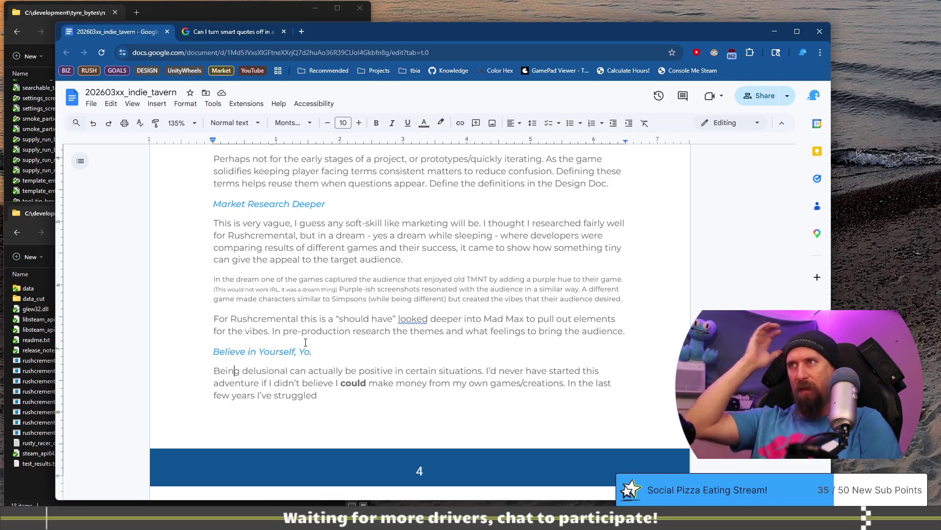
scroll(307, 339, "down", 3)
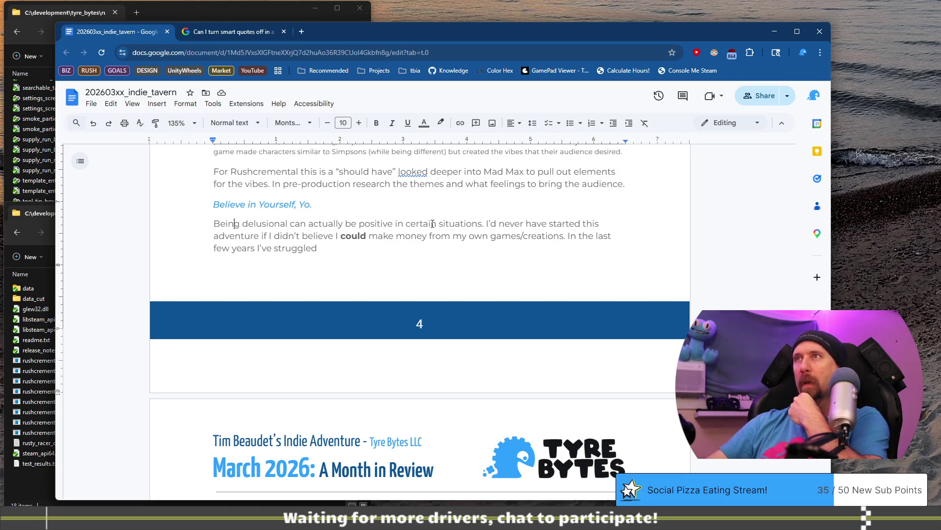
mouse_move(490, 220)
left_mouse_down()
mouse_move(378, 236)
mouse_move(290, 223)
mouse_move(346, 237)
left_mouse_up()
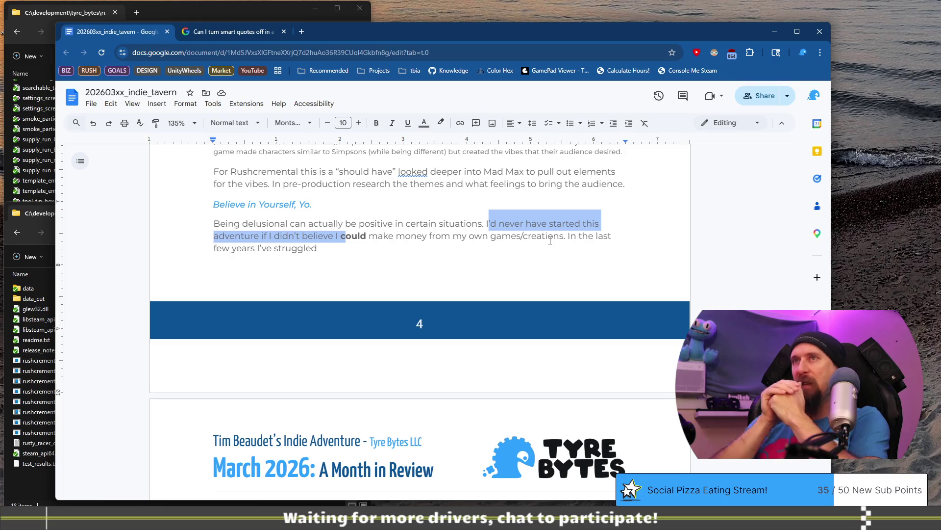
Add the clause "and that might be from asking 'can I be successful?'" to the paragraph.
left_click(314, 249)
type("and I think")
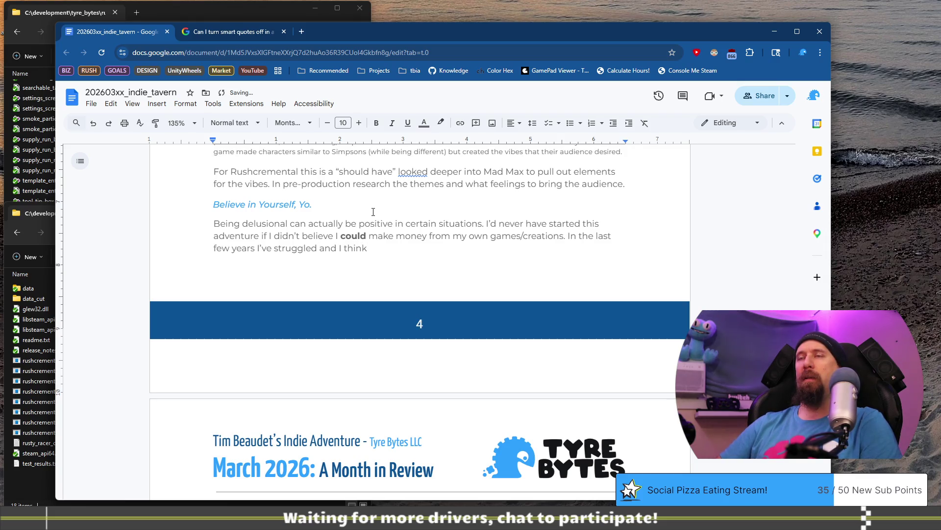
key("ctrl+BackSpace")
key("ctrl+BackSpace")
type("i")
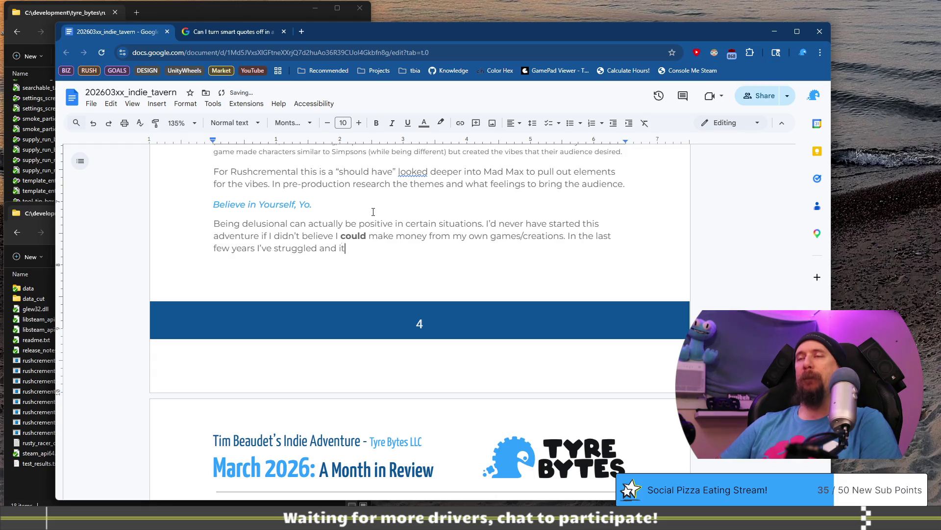
key("BackSpace")
key("BackSpace")
key("BackSpace")
type("and that migh")
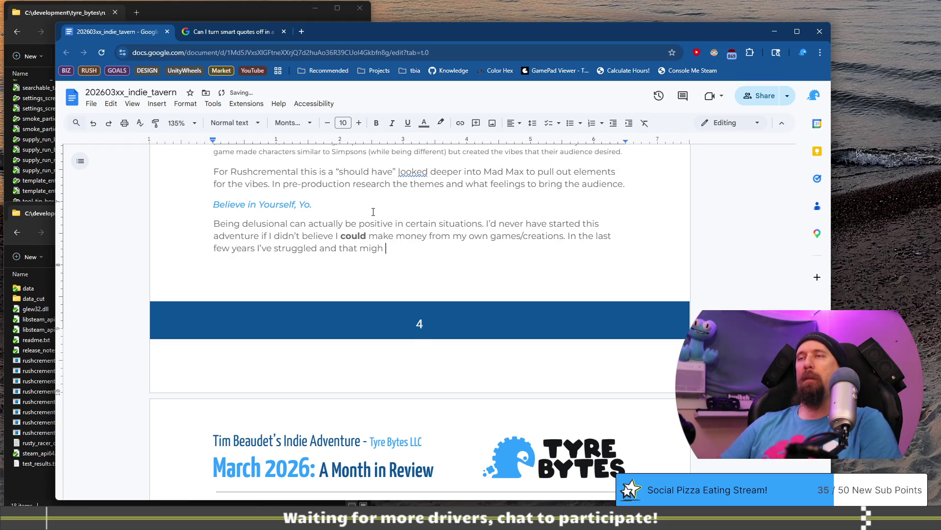
type("t be from asking “can I m")
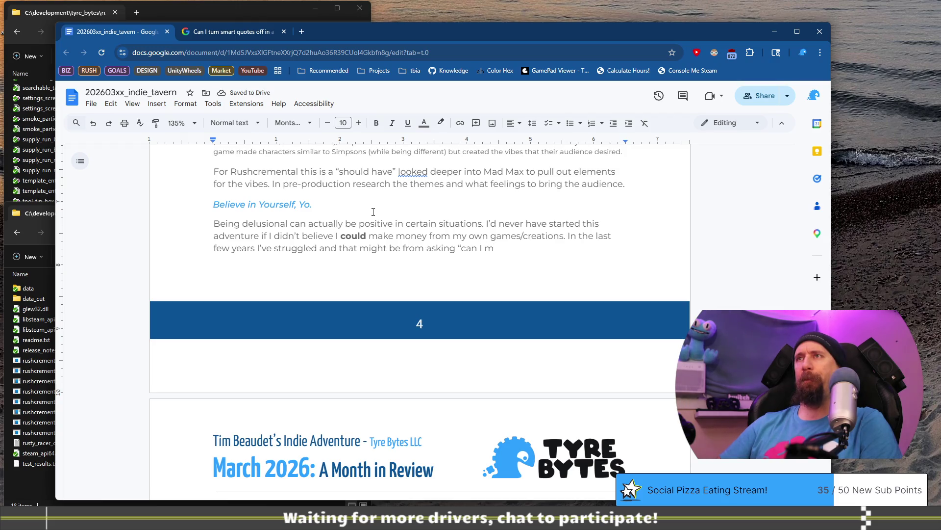
key("BackSpace")
type("be successful” ")
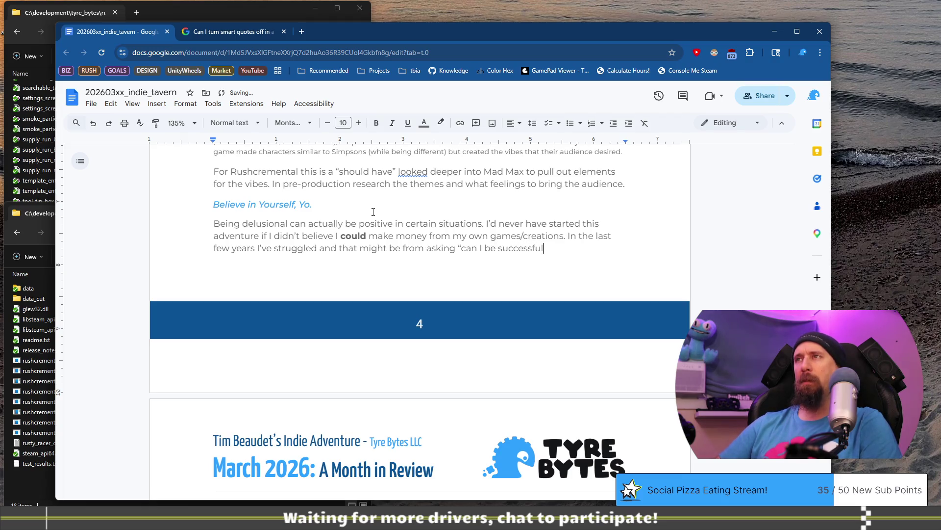
type("rather t")
type("ha")
key("BackSpace")
key("BackSpace")
key("BackSpace")
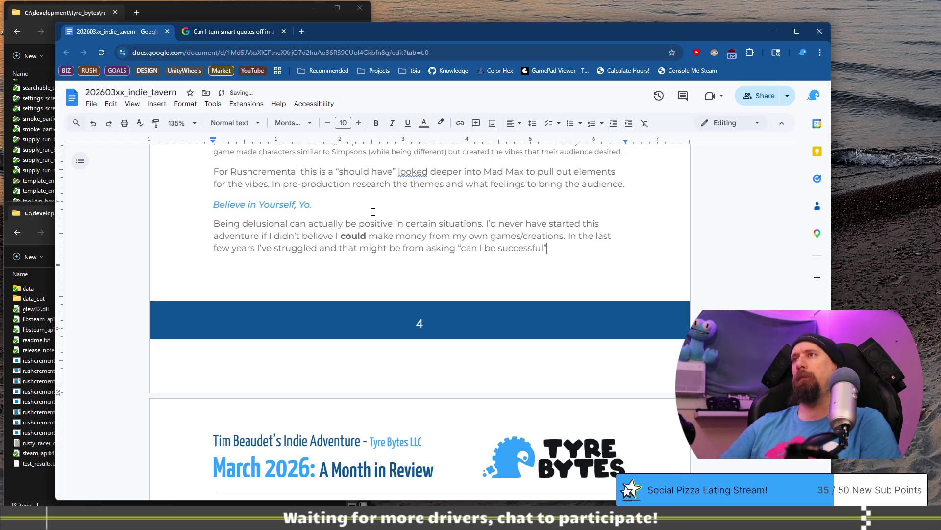
type(".")
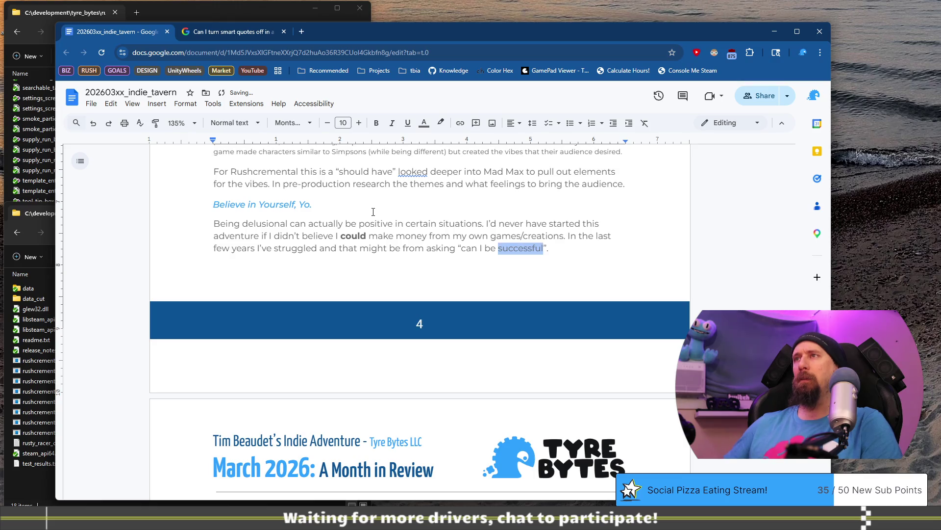
key("Right")
type("?")
key("End")
Add the sentence "Even if the answer in reality was a NO, it is worth deluding myself into a YES".
type("Even if the ans")
type("wer")
key("BackSpace")
type("was")
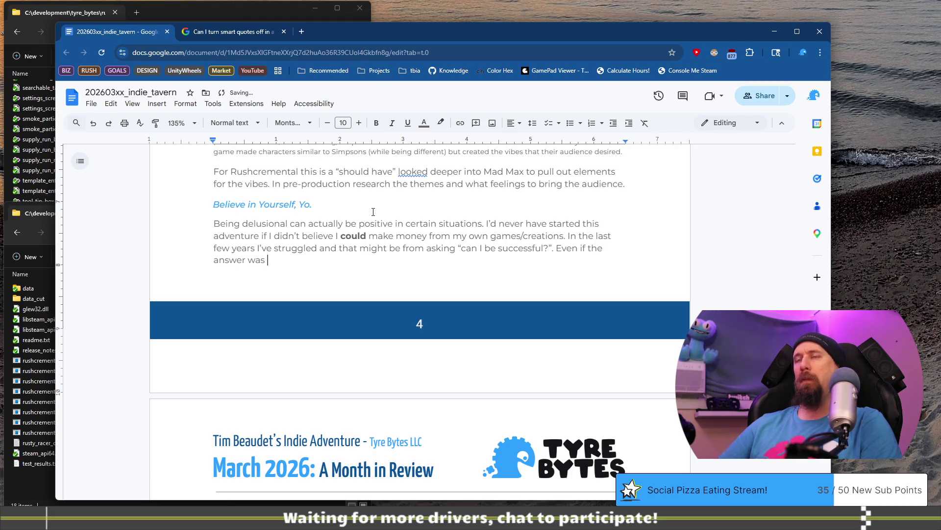
key("BackSpace")
key("BackSpace")
key("BackSpace")
type("in reality ")
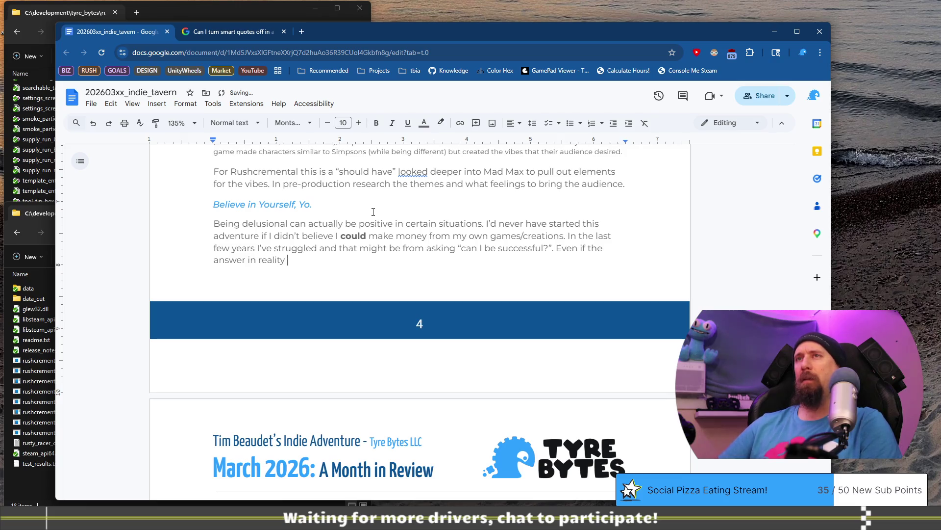
type("was a ")
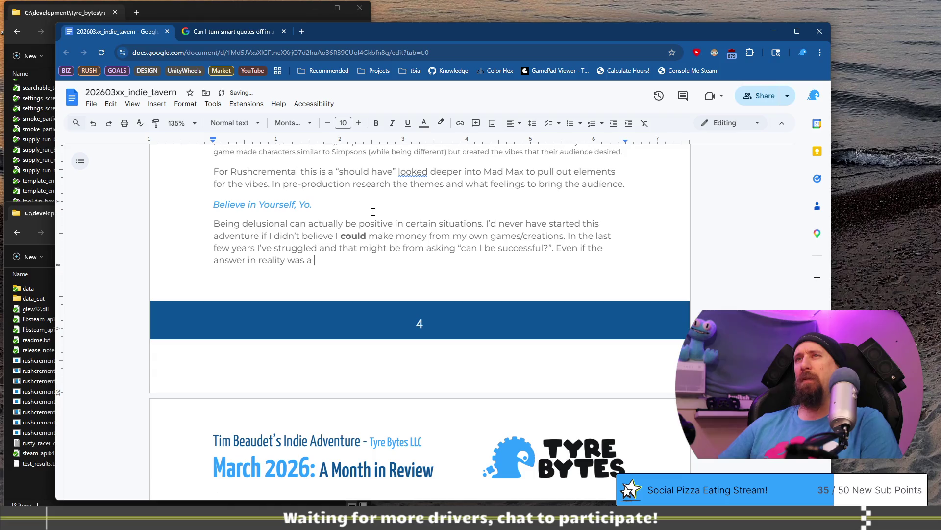
type("NO, ")
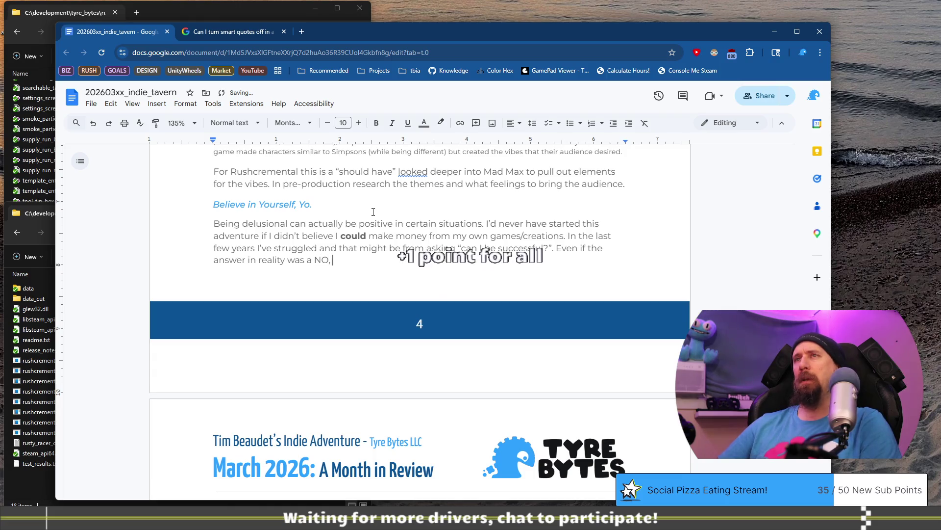
type("it is worth ")
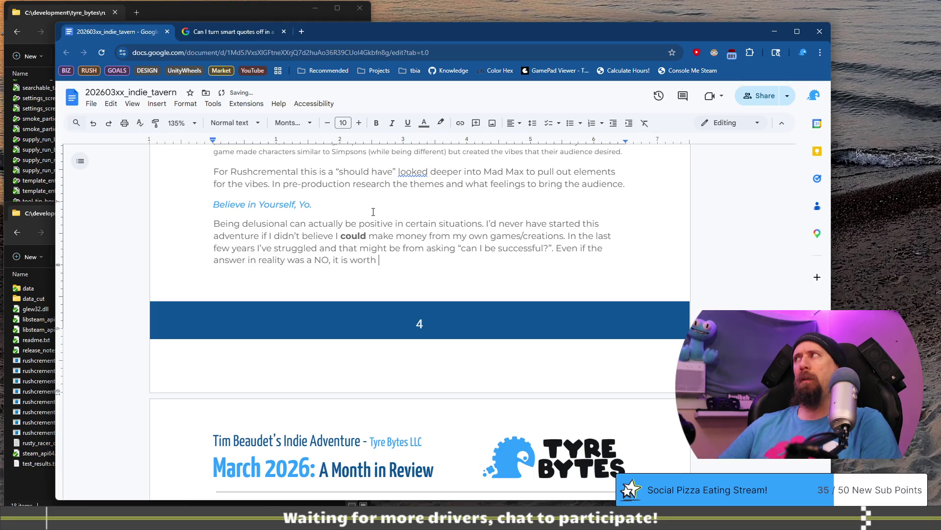
type("believi")
type("ng")
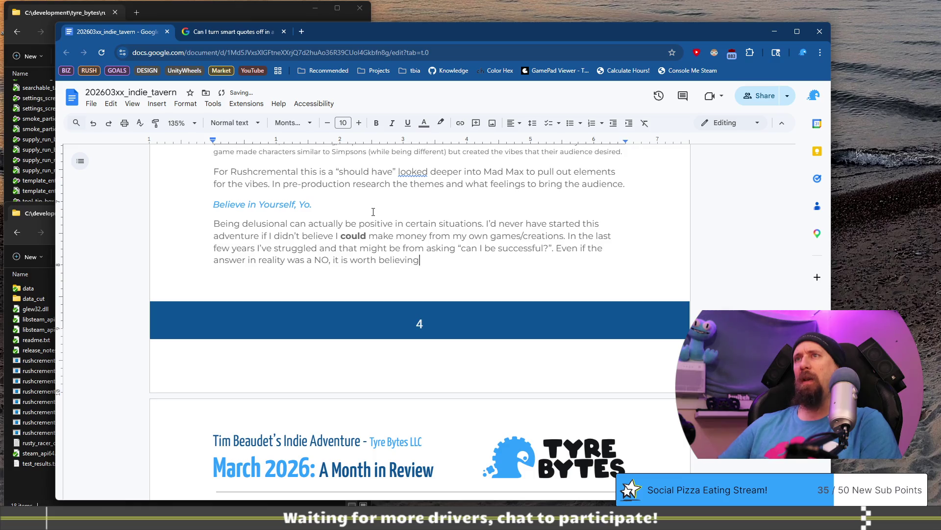
key("ctrl+BackSpace")
type("d")
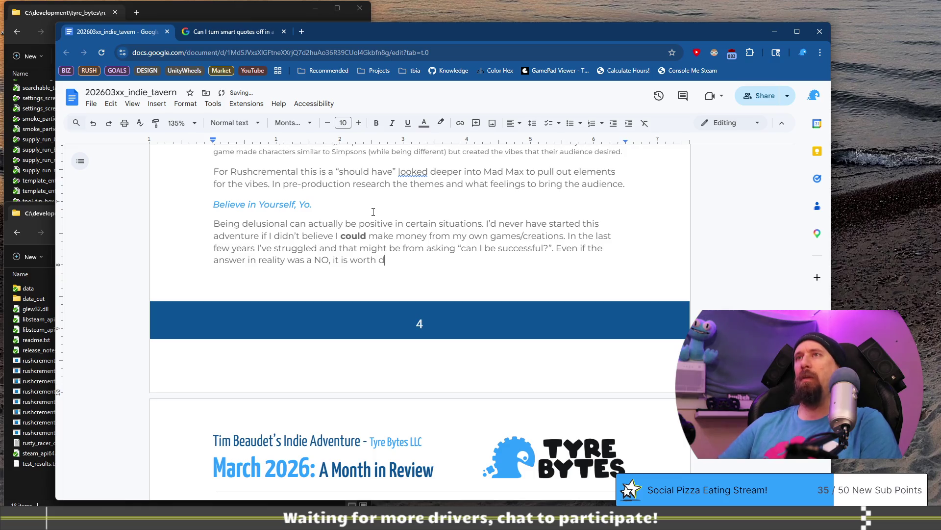
type("eluding ")
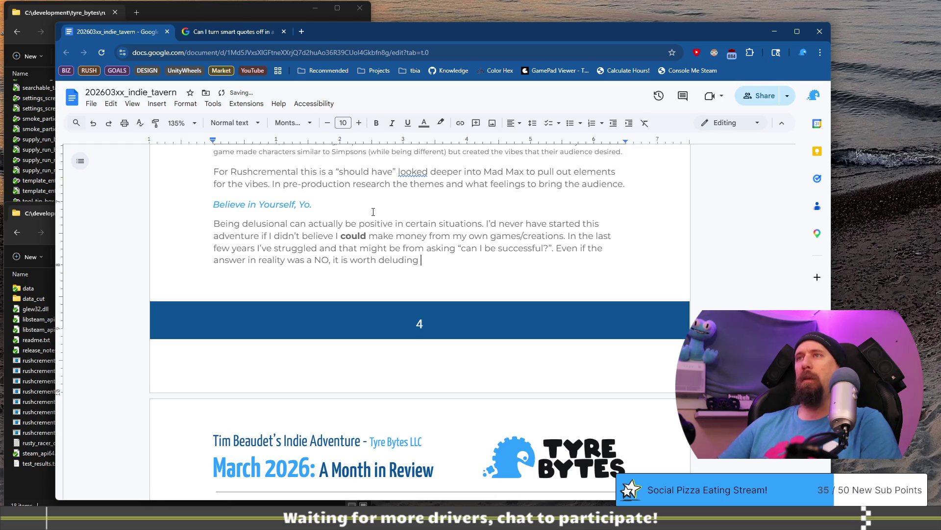
type("myself into")
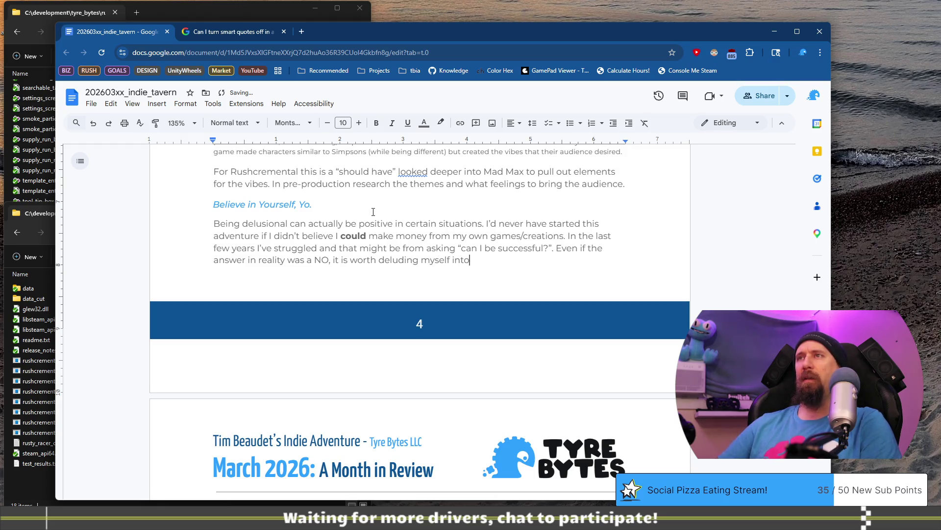
type(" a YES b")
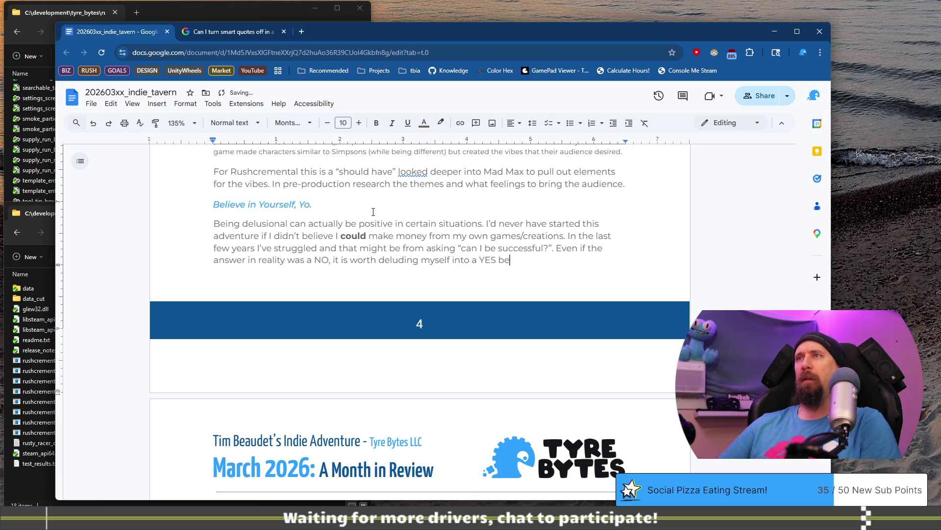
key("BackSpace")
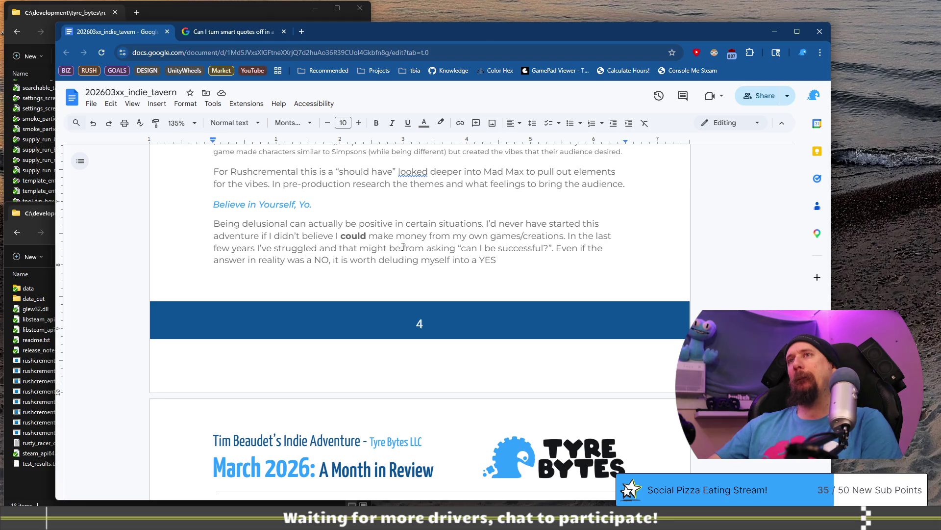
Replace "and that might be" with "perhaps" so it reads "struggled perhaps from asking".
key("BackSpace")
key("BackSpace")
key("BackSpace")
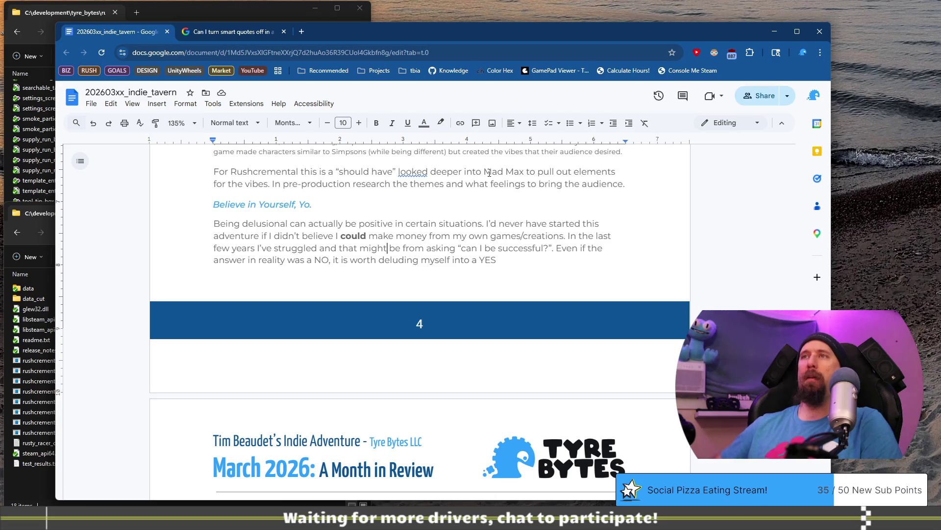
type("ma")
type("y come")
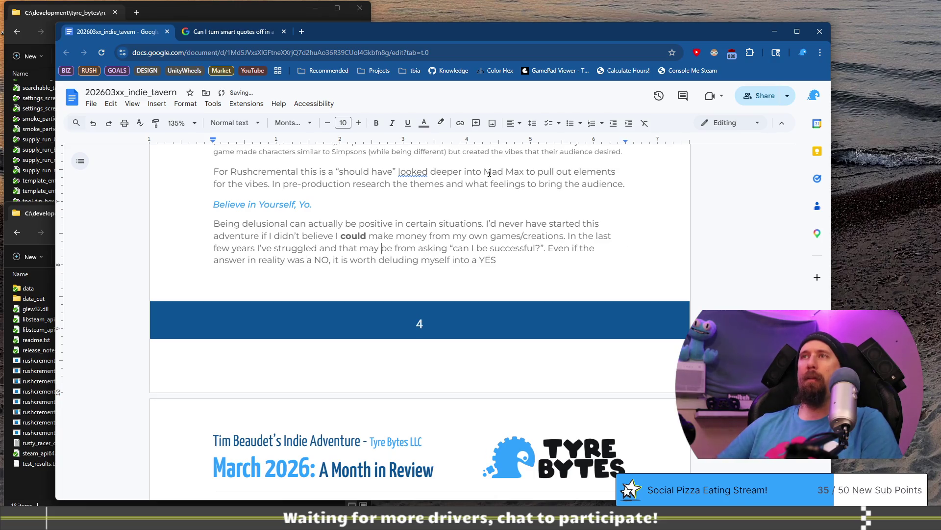
key("ctrl+shift+Right")
key("ctrl+shift+Right")
key("ctrl+shift+Left")
key("BackSpace")
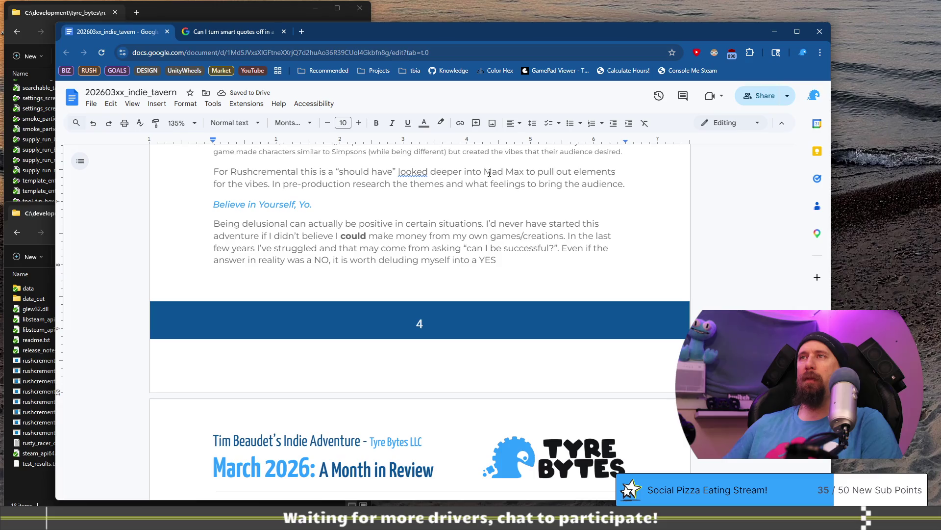
key("ctrl+Left")
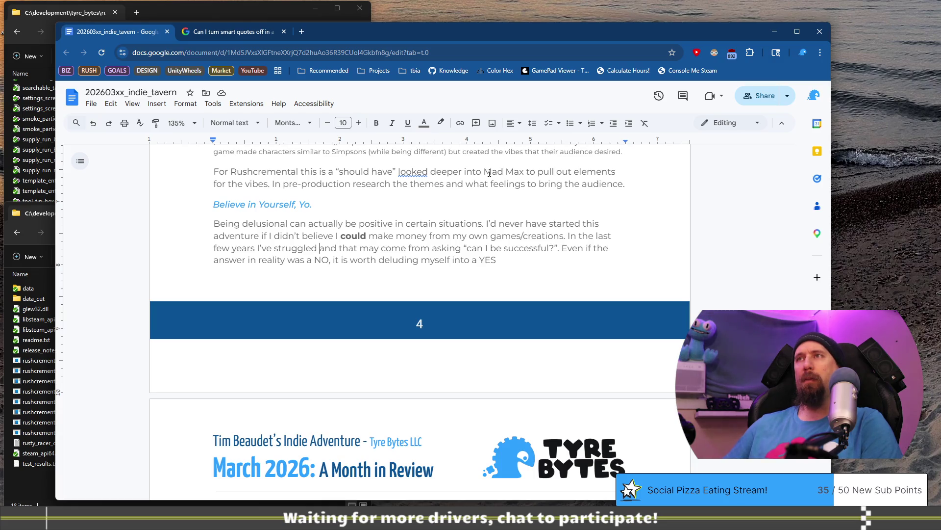
type("perhaps")
key("ctrl+shift+Right")
key("ctrl+shift+Right")
key("ctrl+shift+Right")
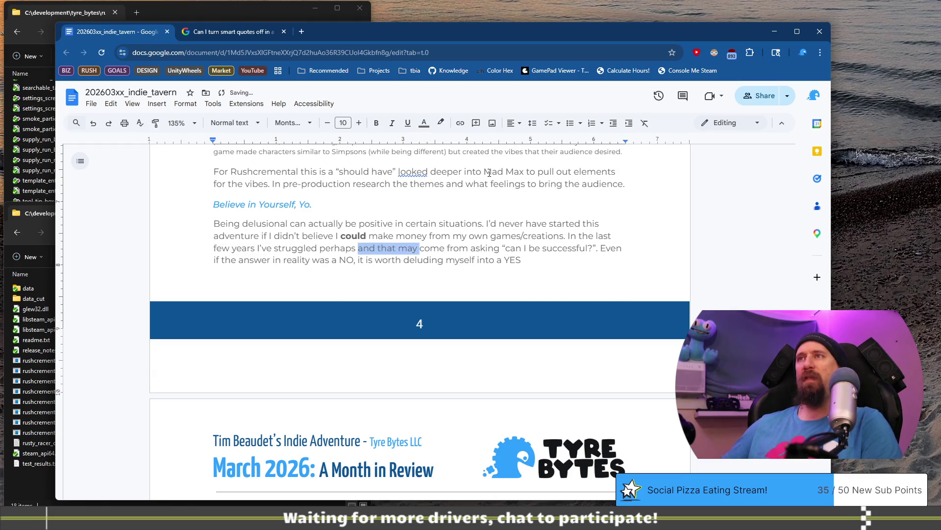
key("ctrl+shift+Right")
key("BackSpace")
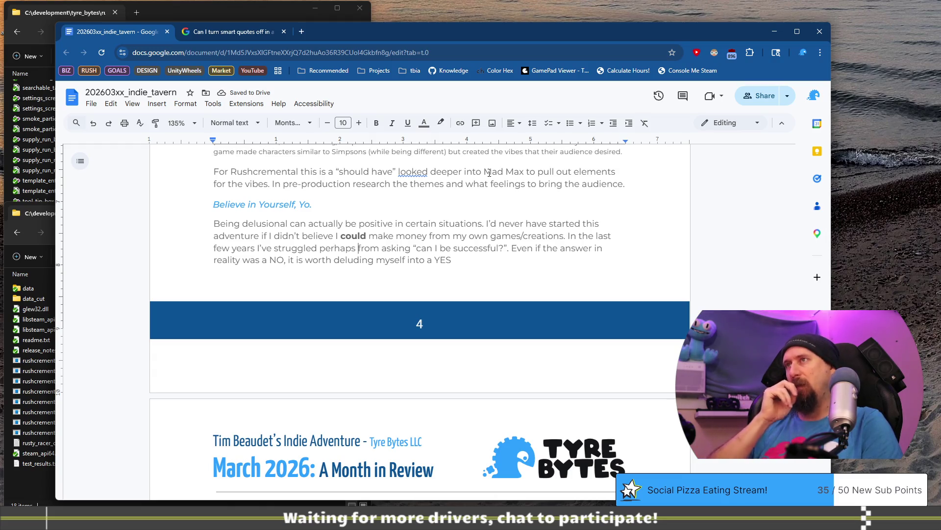
Delete the period after the quoted question "can I be successful?".
key("ctrl+Right")
key("ctrl+Right")
key("ctrl+Right")
key("ctrl+Left")
key("ctrl+Left")
key("ctrl+Left")
key("Left")
key("BackSpace")
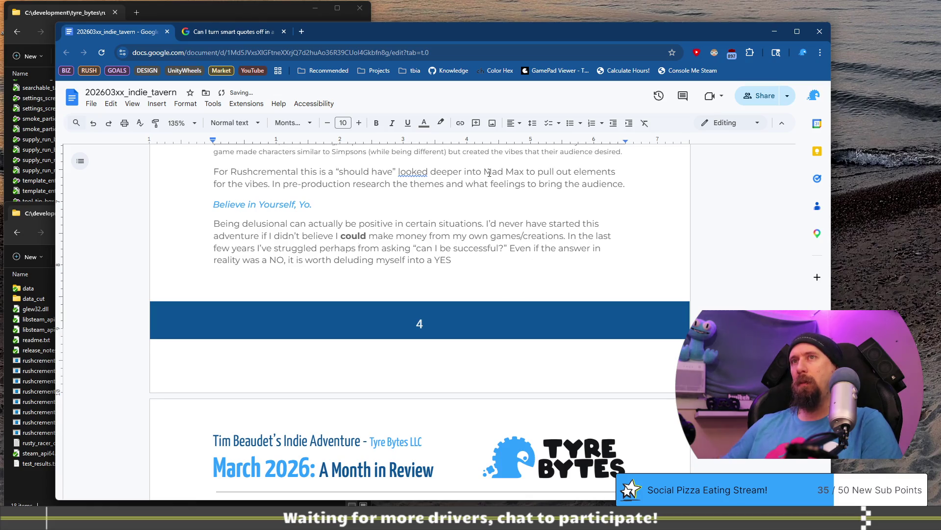
Change "in reality was a NO" to "is NO" in the closing sentence.
key("Down")
key("Home")
key("ctrl+Right")
key("ctrl+Right")
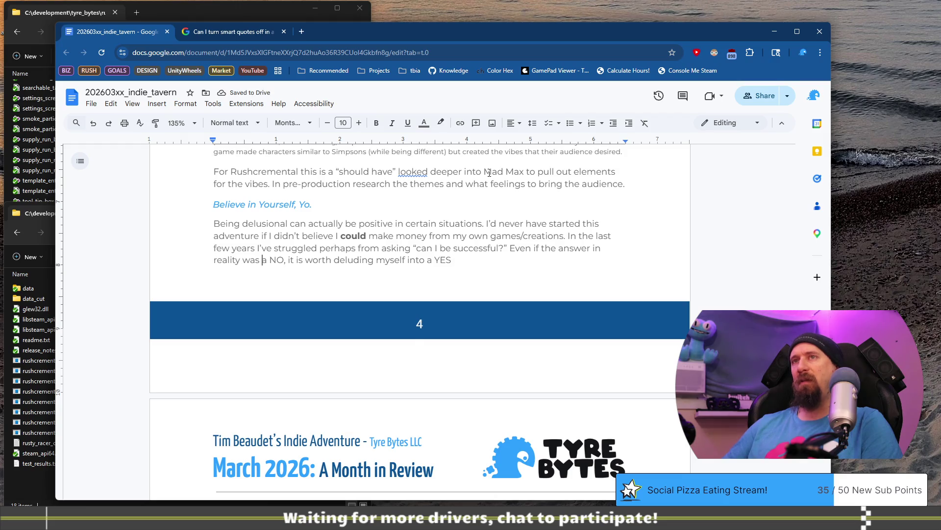
key("ctrl+shift+Left")
key("ctrl+shift+Left")
key("BackSpace")
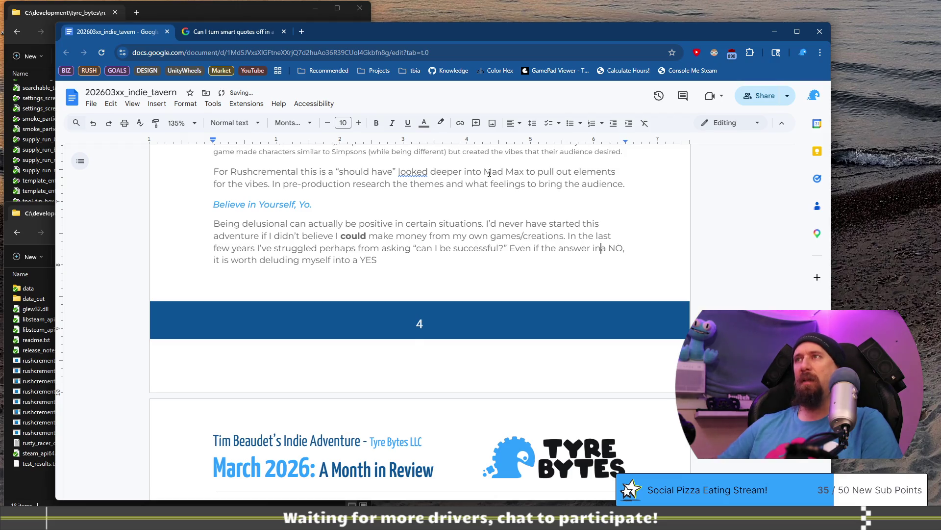
type("is")
key("ctrl+shift+Right")
key("BackSpace")
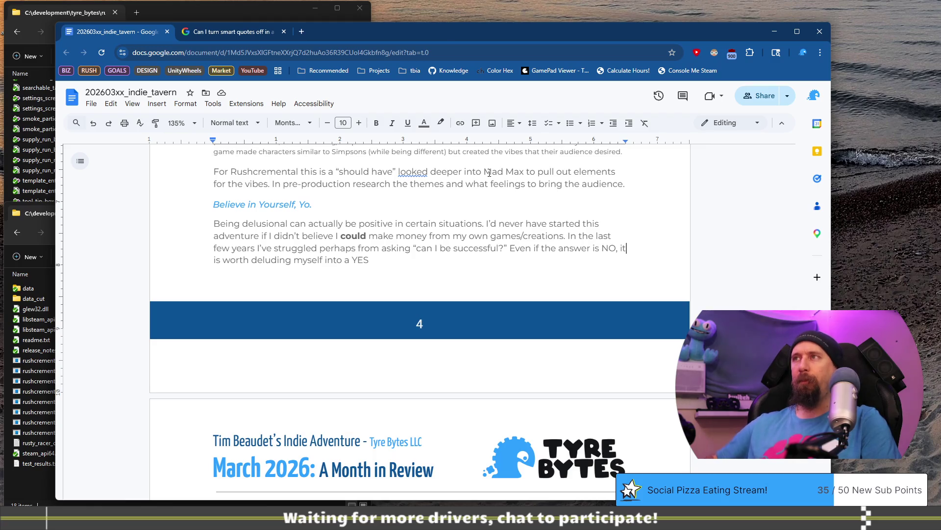
key("Right")
key("Right")
key("Right")
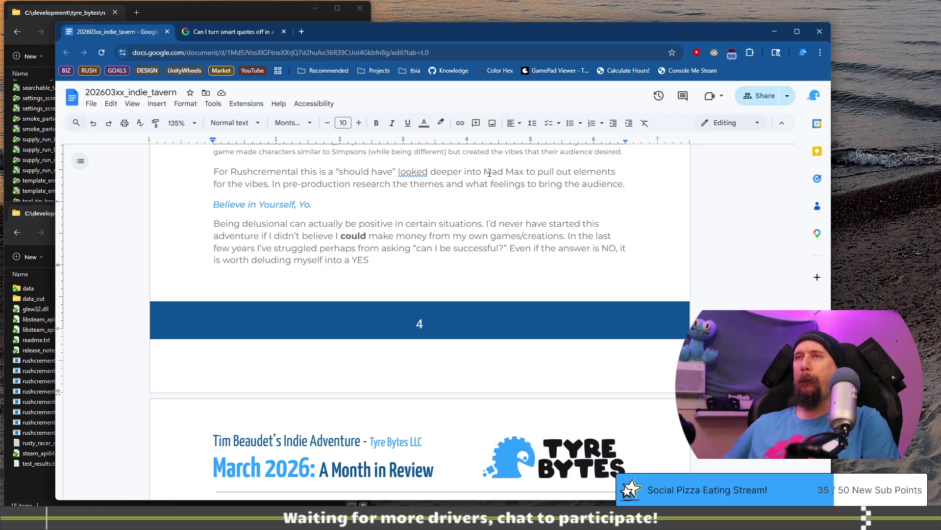
End the sentence with "by believing the answer is YES to the point of not even asking the question.", dropping the deluding-myself clause.
type("I would b")
key("BackSpace")
type("have more ")
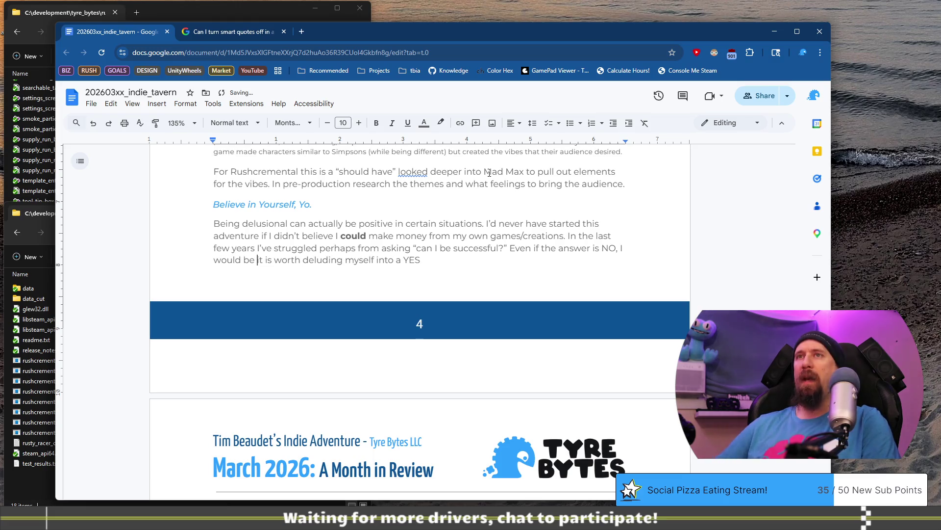
type("chance of")
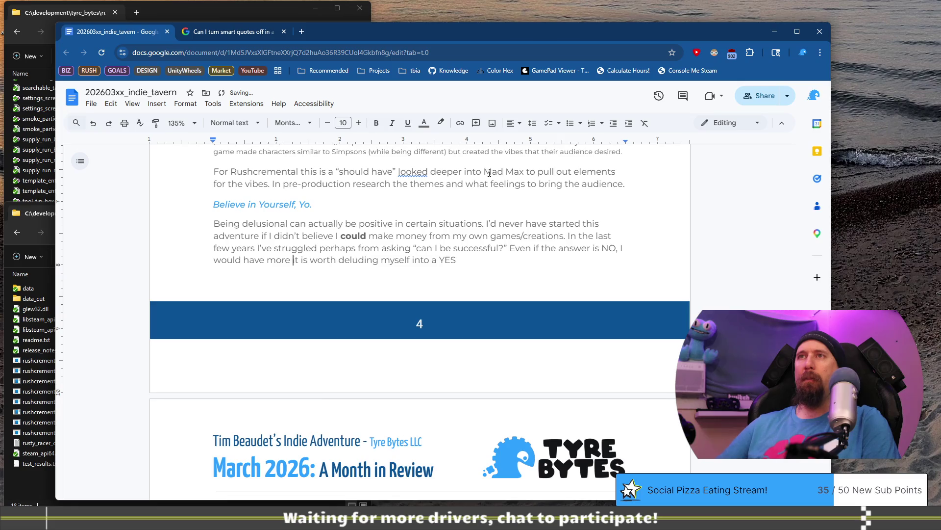
type(" success with")
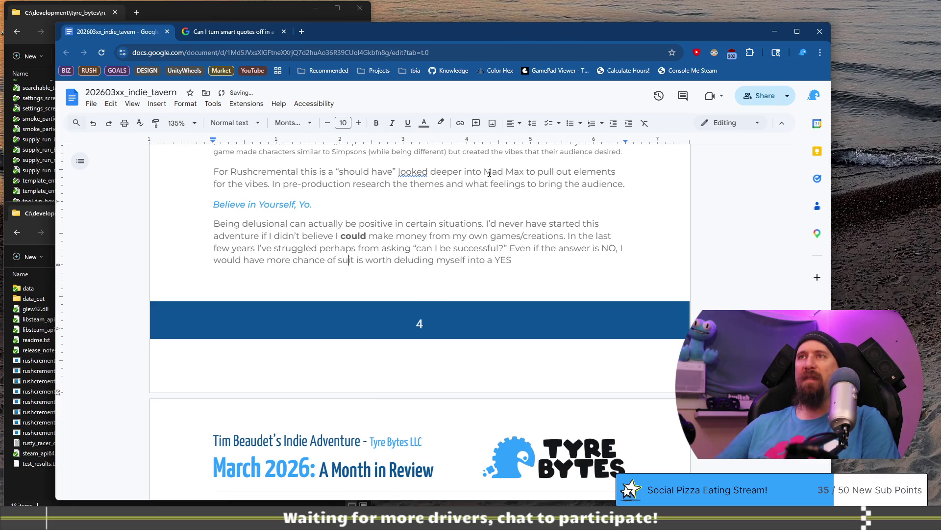
type("out asking")
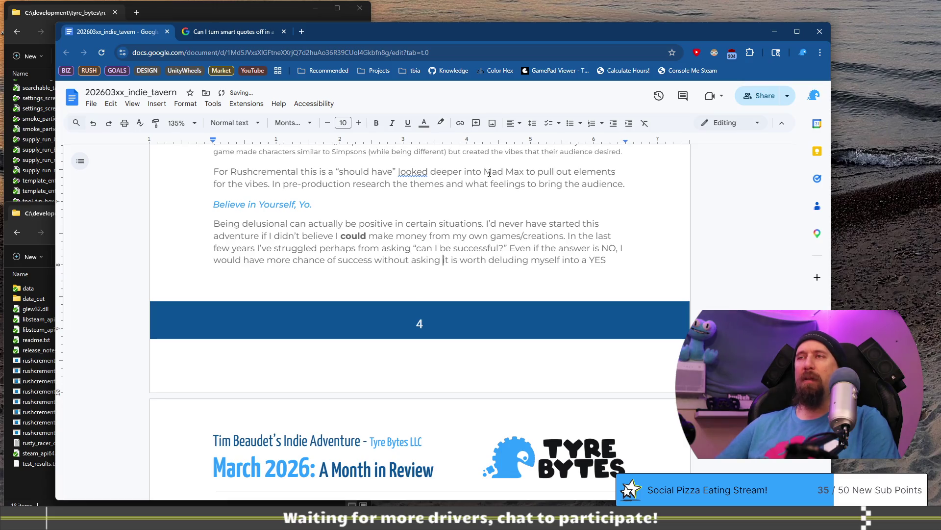
type(" the question, b")
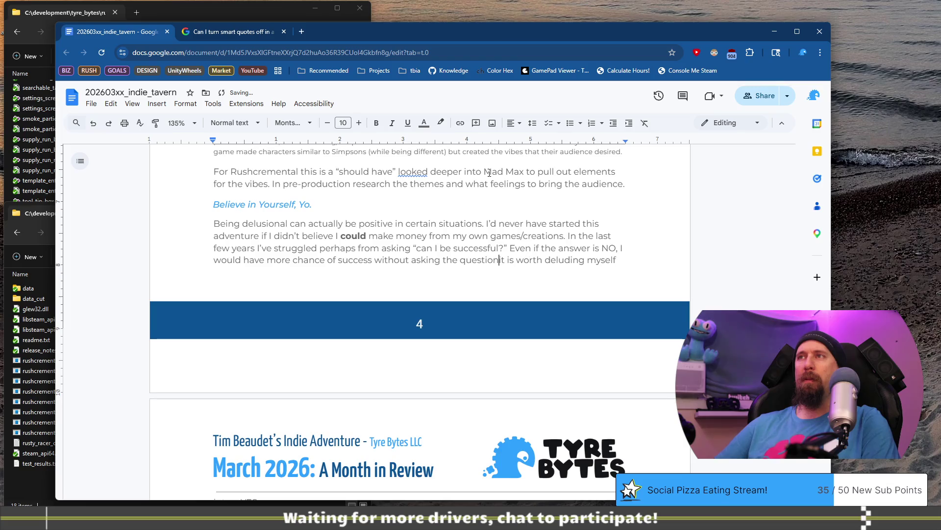
type("eliev")
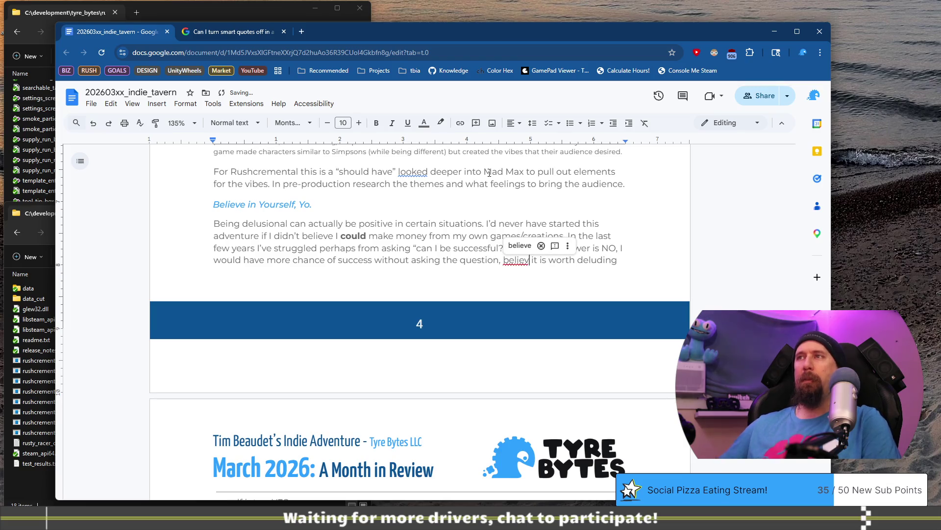
type(" ing")
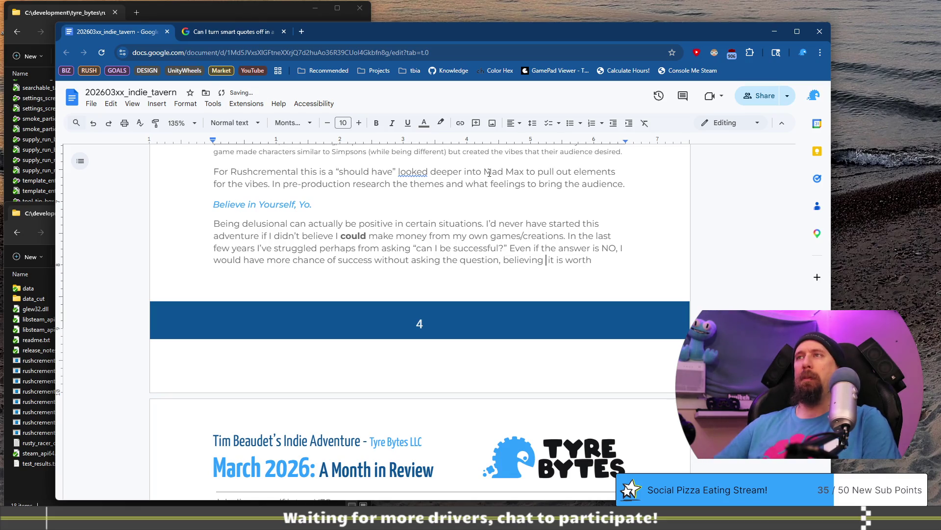
key("ctrl+shift+Left")
key("BackSpace")
key("ctrl+Left")
key("ctrl+Left")
key("ctrl+Left")
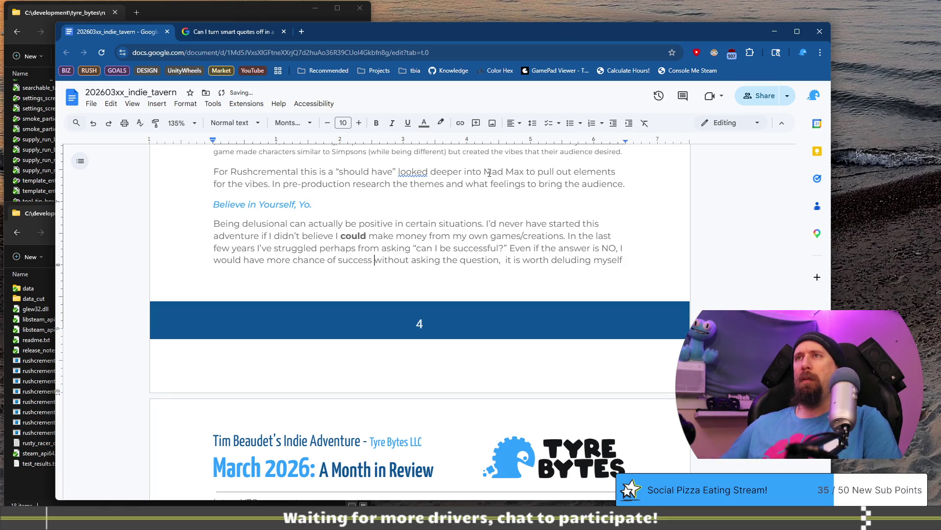
type("by believing")
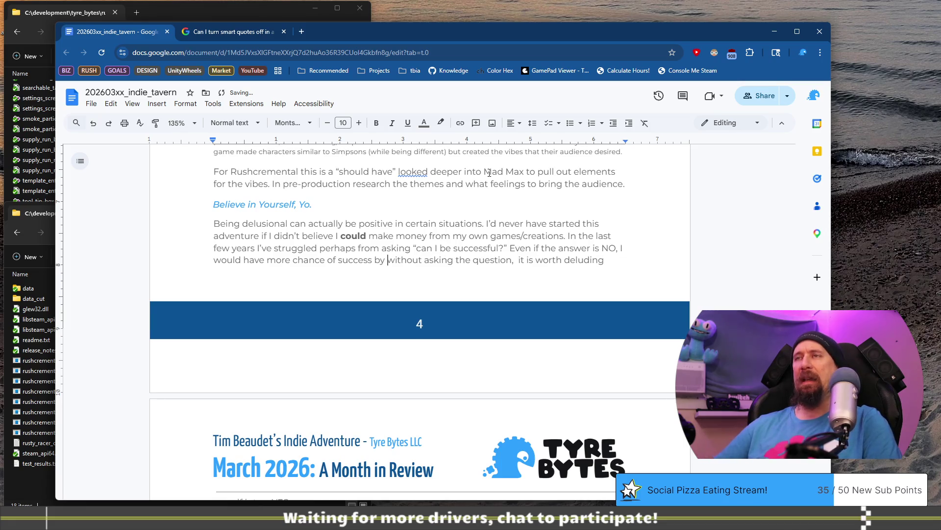
type(" in")
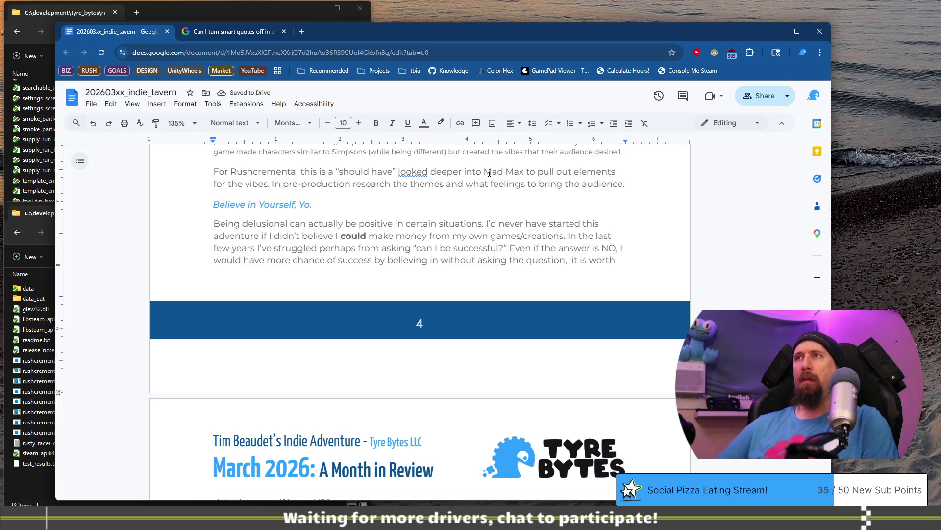
key("BackSpace")
key("BackSpace")
key("BackSpace")
type("the answer")
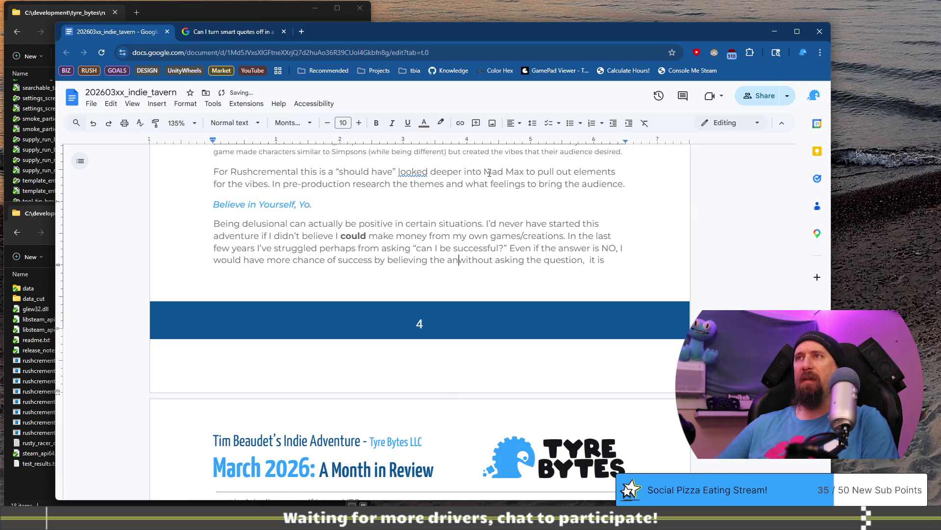
type(" is YES ")
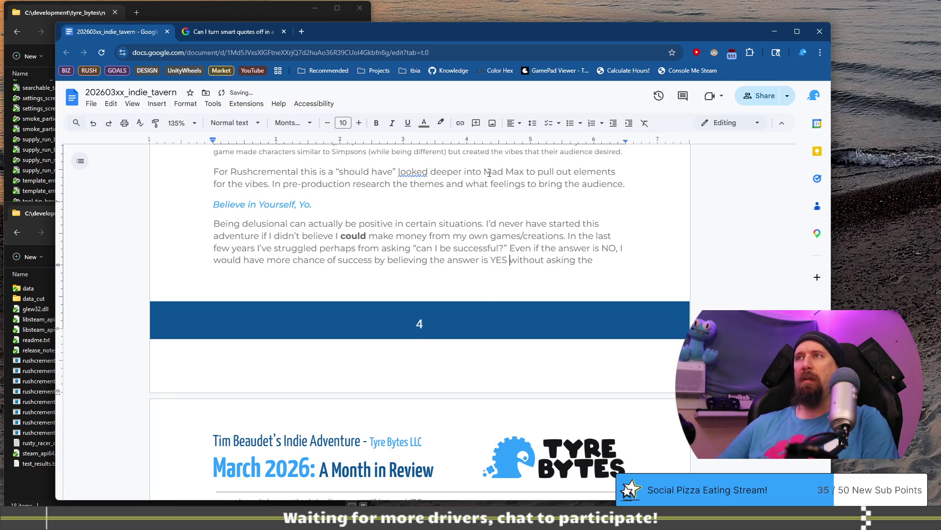
type("to the poing")
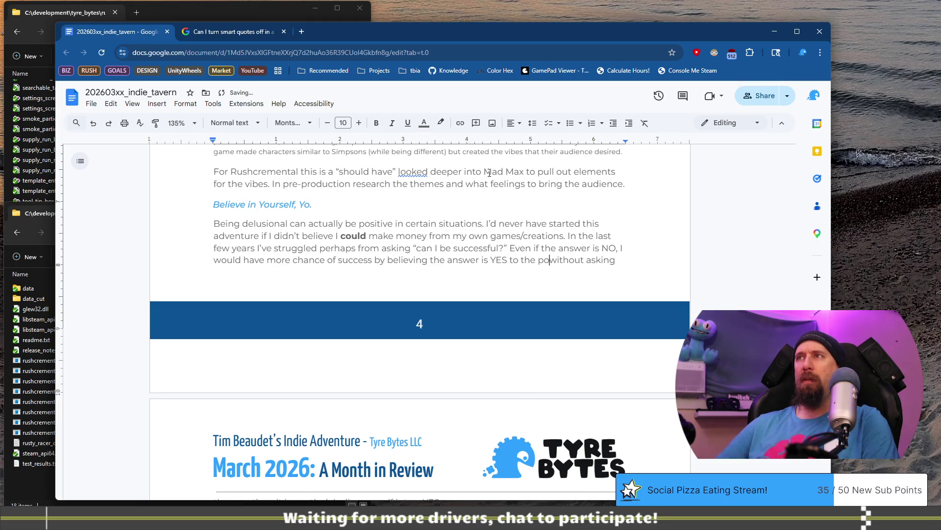
key("BackSpace")
type("t")
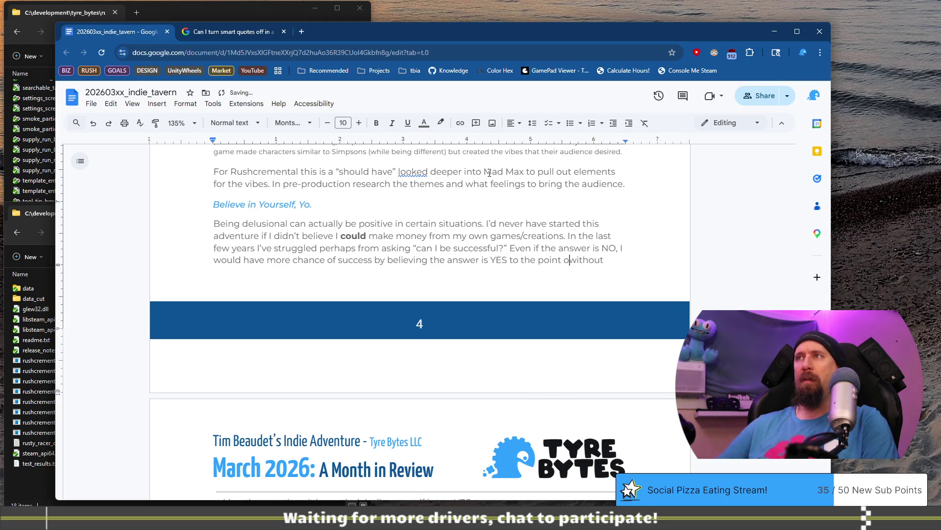
type(" of not even")
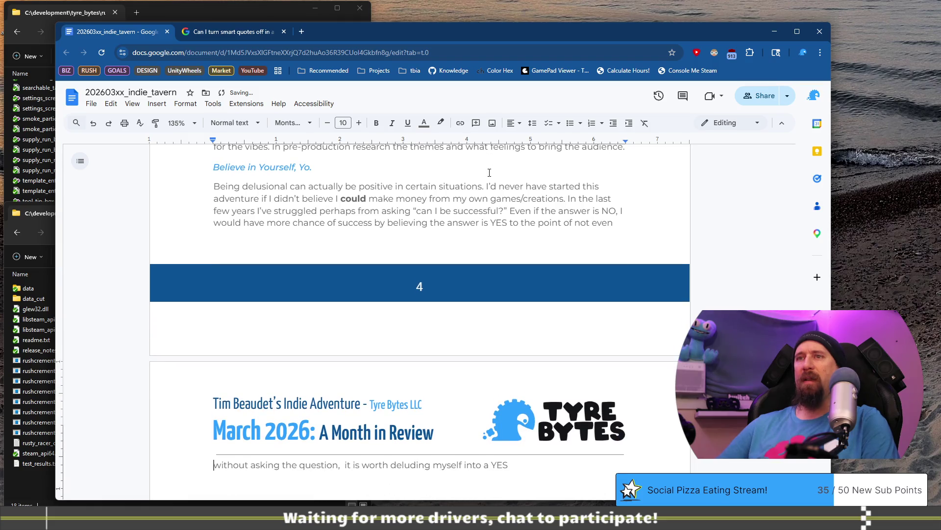
type(" asking the question.")
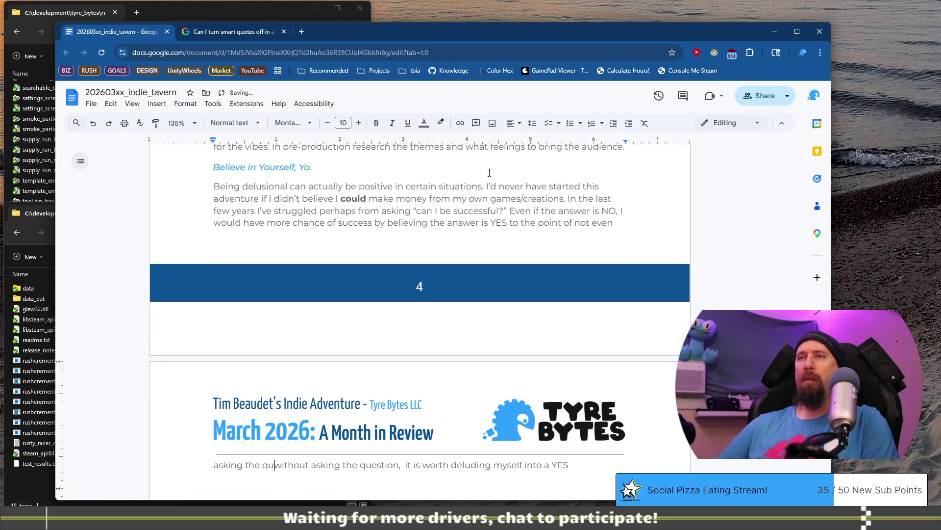
key("shift+End")
key("Delete")
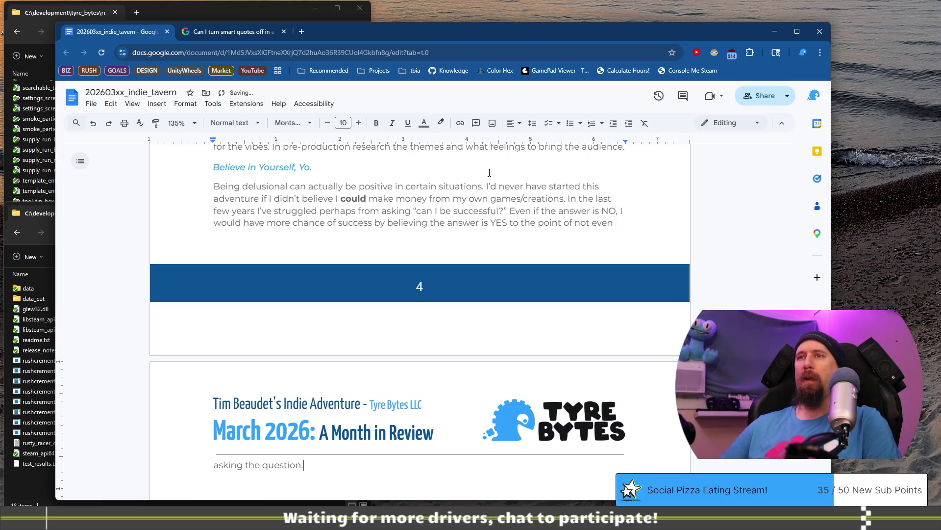
Set the "Being delusional…" paragraph to 9-point text and compare it with the other body paragraphs.
left_click(267, 237)
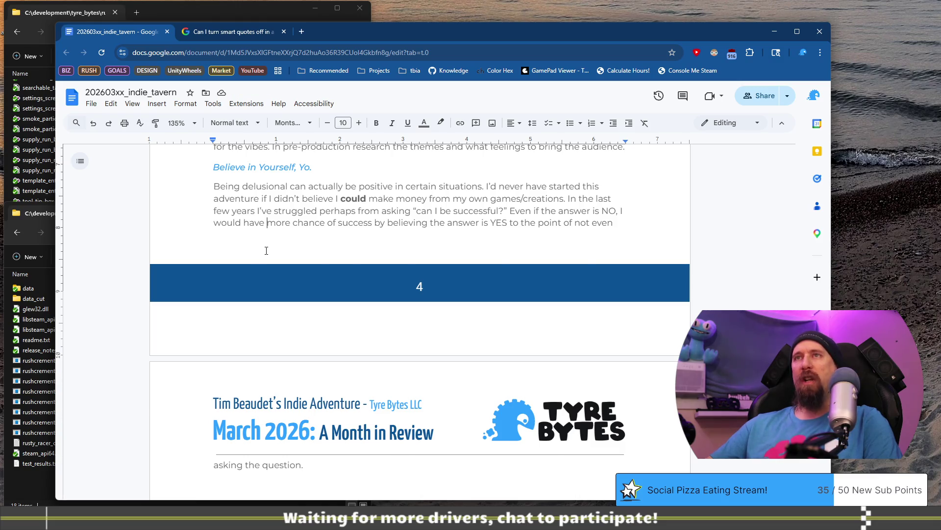
scroll(266, 250, "up", 1)
scroll(258, 282, "down", 3)
left_click(326, 375)
key("ctrl+shift+Up")
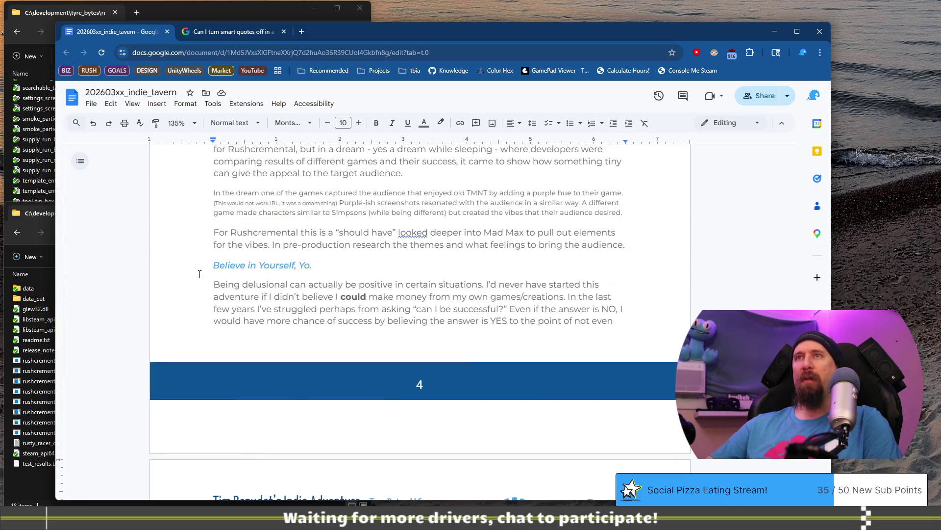
type("9")
key("Return")
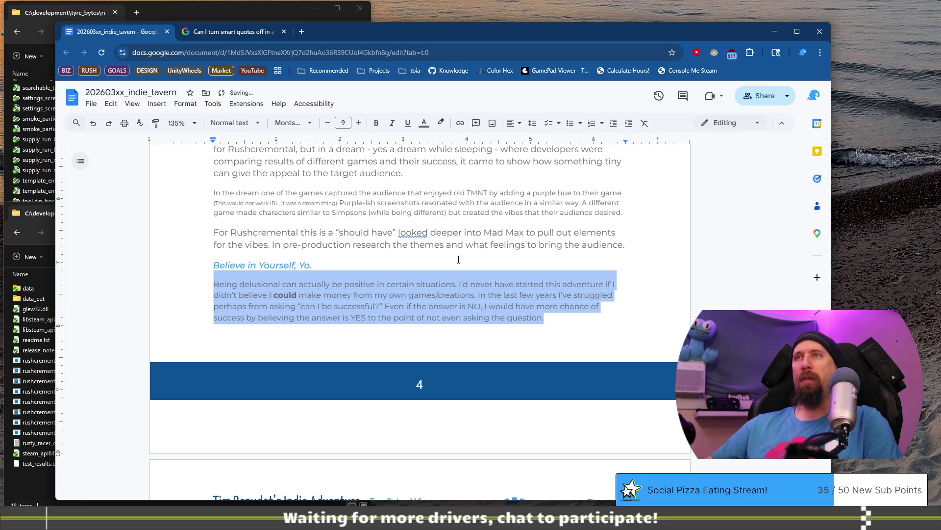
left_click(458, 260)
scroll(385, 367, "down", 3)
scroll(394, 307, "up", 1)
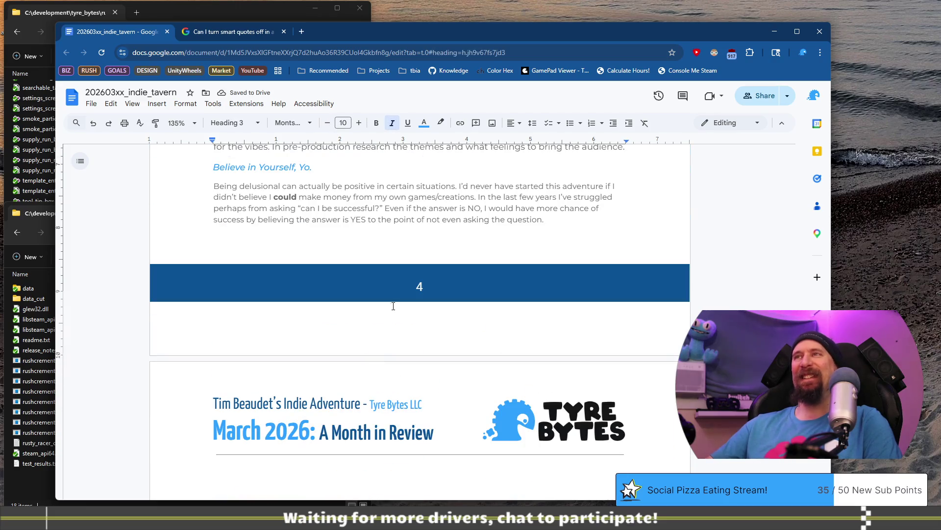
scroll(223, 250, "up", 2)
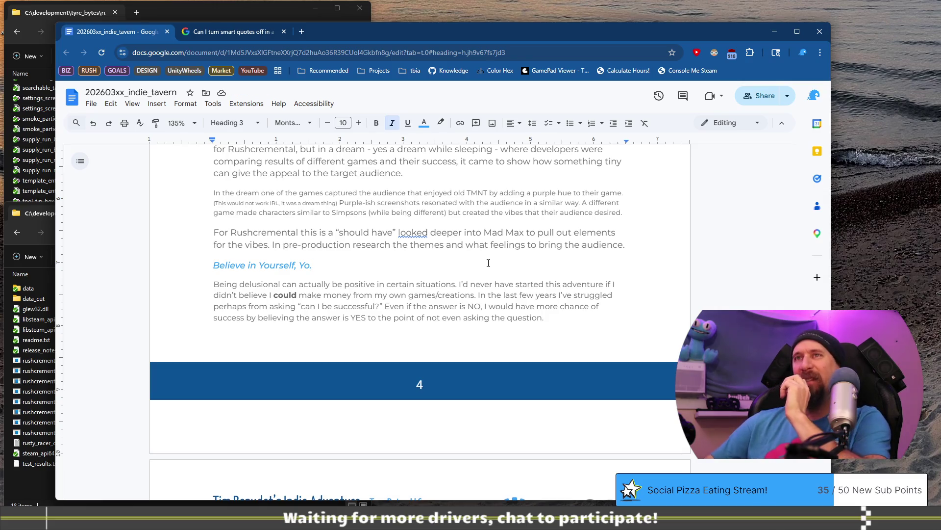
scroll(487, 260, "up", 3)
scroll(461, 275, "down", 3)
left_click(375, 284)
scroll(425, 296, "up", 2)
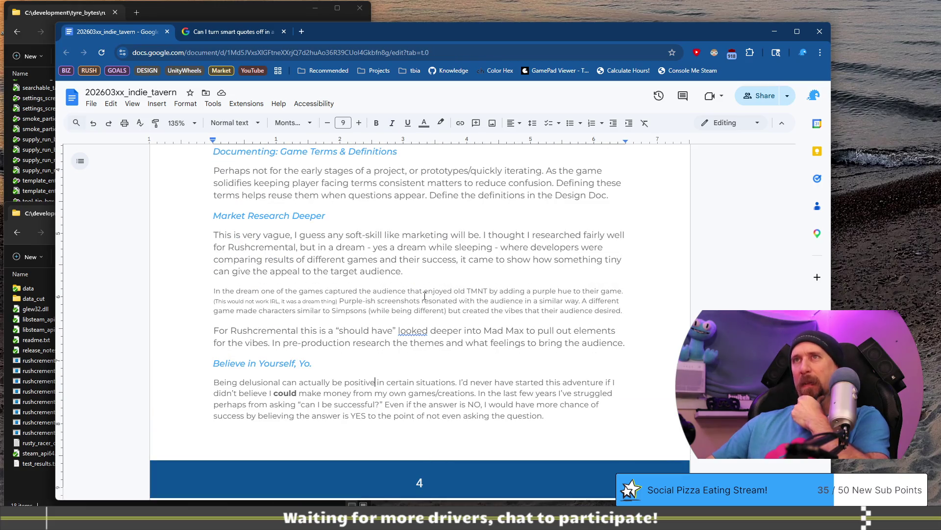
scroll(425, 297, "up", 2)
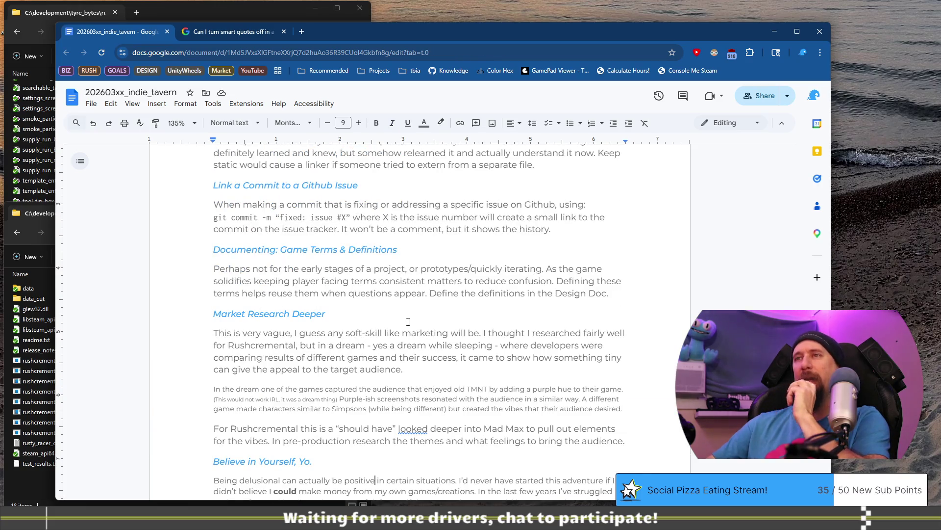
Reduce the "This is very vague…" and "For Rushcremental…" paragraphs to size 9 and verify the sizes.
left_click_drag(415, 371, 214, 332)
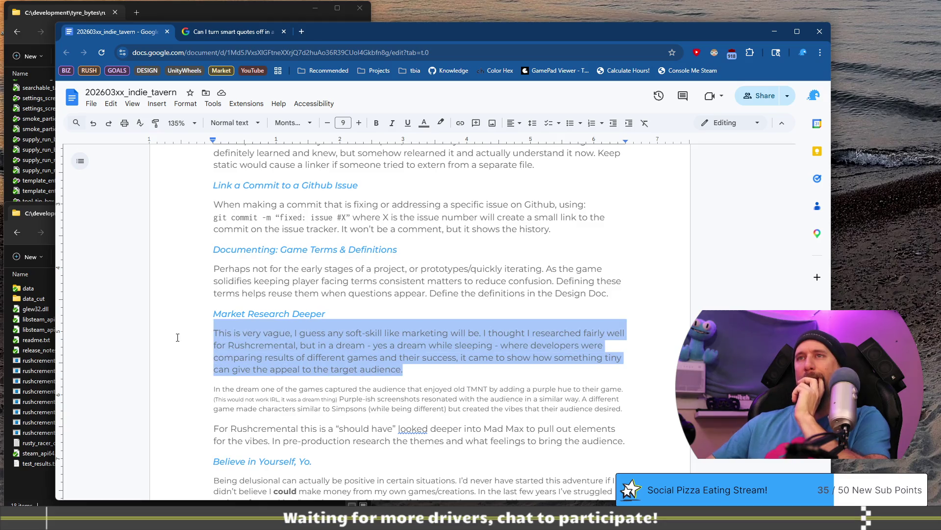
left_click(327, 123)
left_click(340, 386)
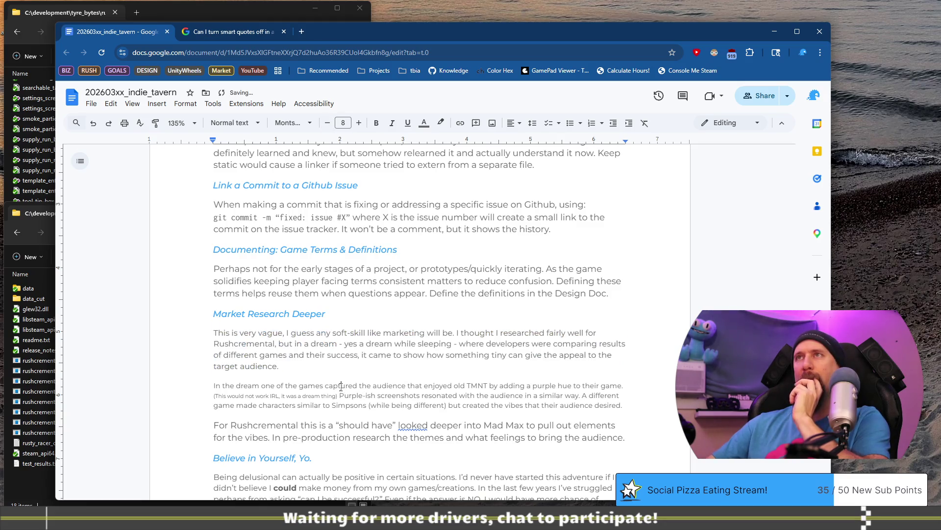
scroll(475, 423, "down", 2)
left_click_drag(631, 342, 214, 327)
left_click(328, 123)
left_click(332, 268)
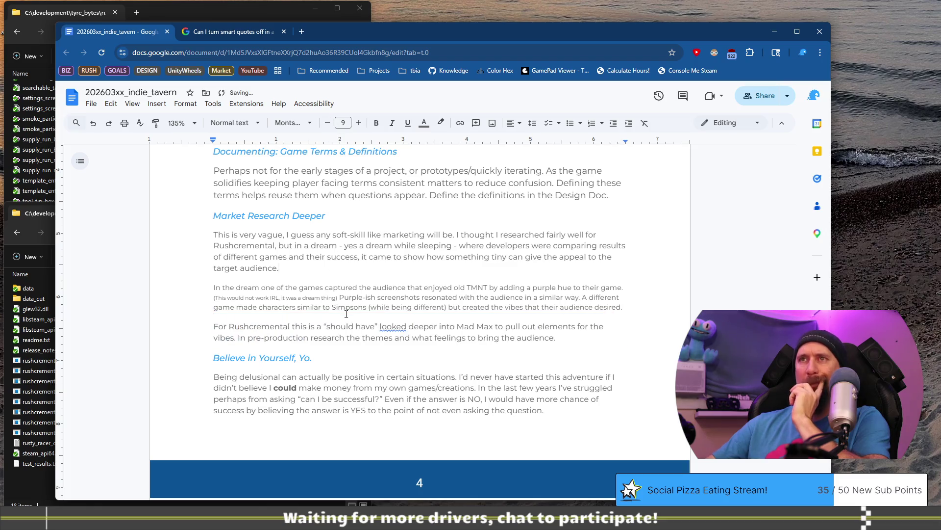
scroll(346, 314, "down", 3)
left_click(349, 279)
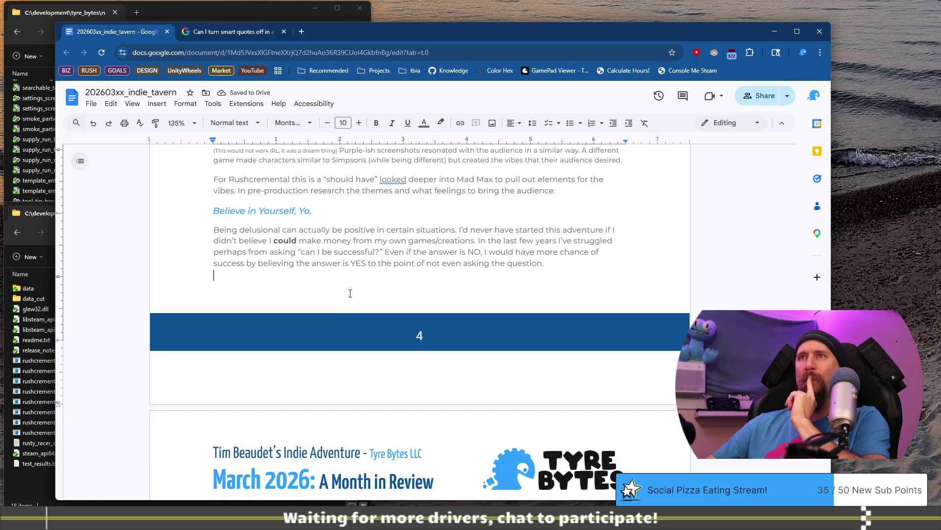
left_click(365, 264)
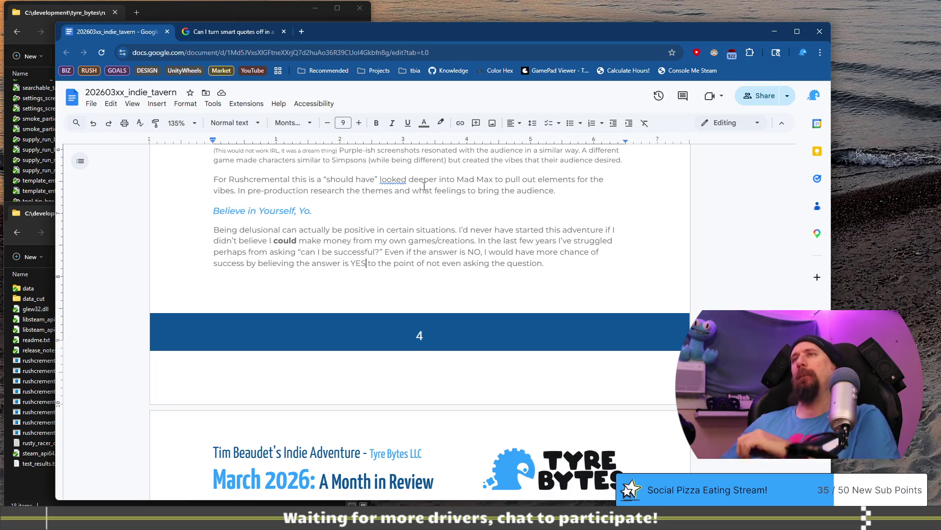